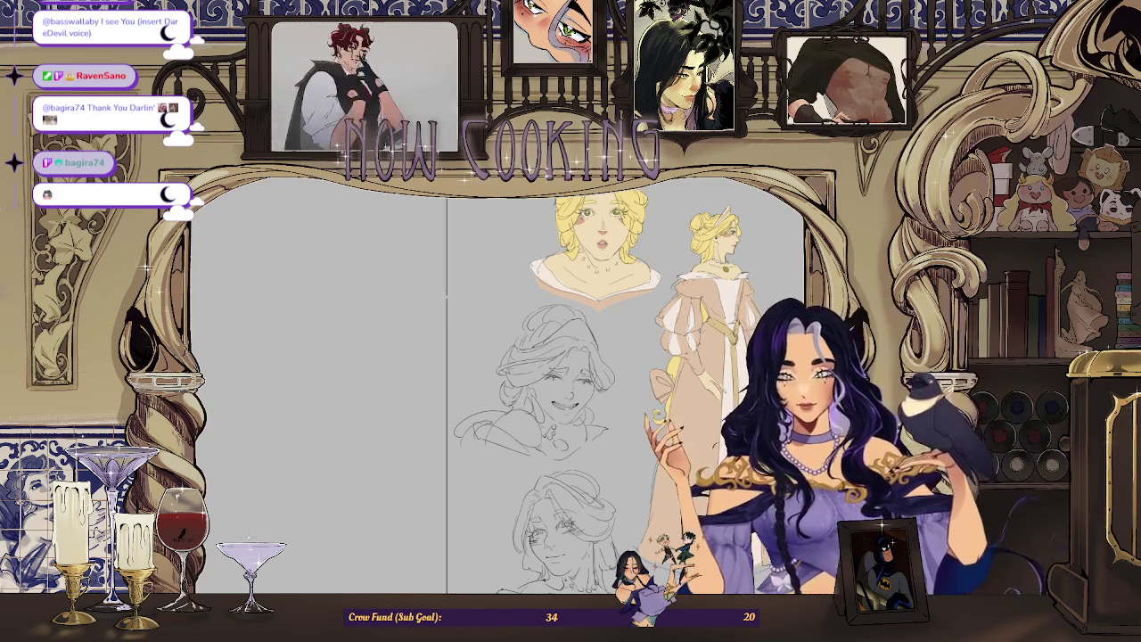
# Fit the whole page in view, then zoom in and out over the figure sketches.
pyautogui.hotkey('ctrl', '-')
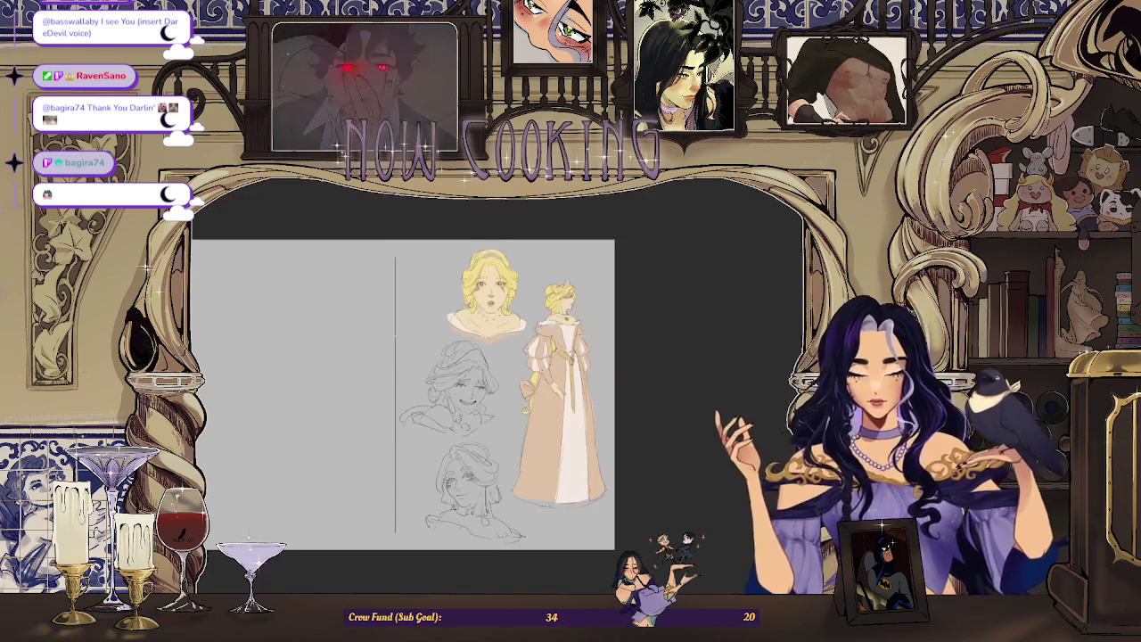
pyautogui.scroll(-2, 403, 394)
pyautogui.scroll(2, 402, 394)
pyautogui.scroll(-2, 402, 394)
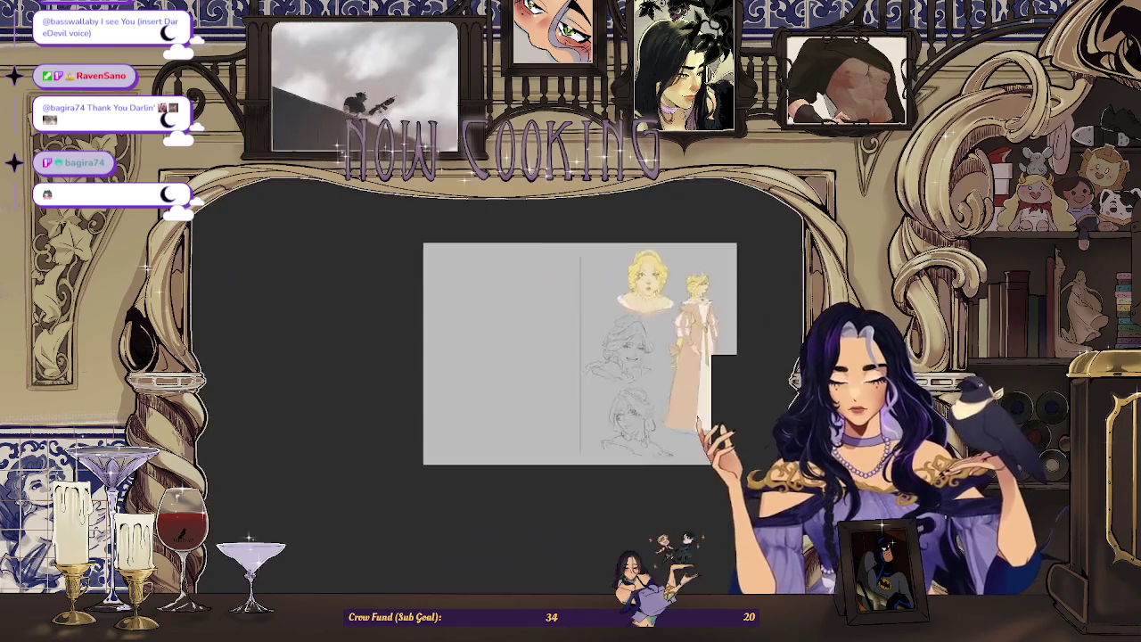
pyautogui.scroll(5, 499, 383)
pyautogui.scroll(-3, 606, 383)
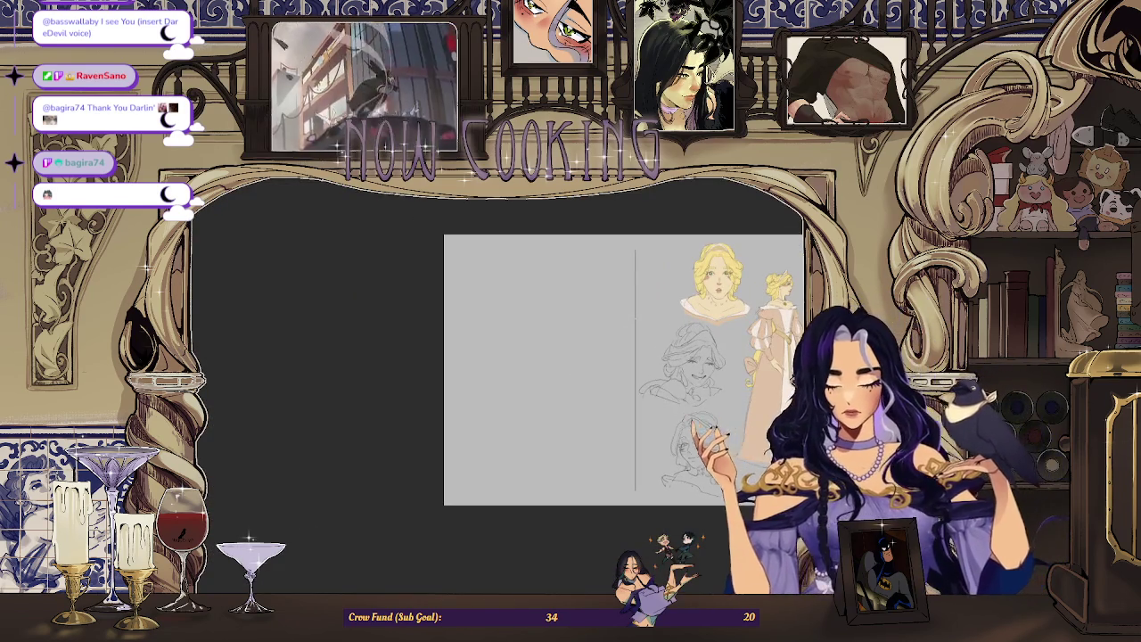
pyautogui.scroll(3, 606, 383)
pyautogui.scroll(-1, 497, 496)
pyautogui.scroll(-2, 535, 464)
pyautogui.scroll(5, 584, 431)
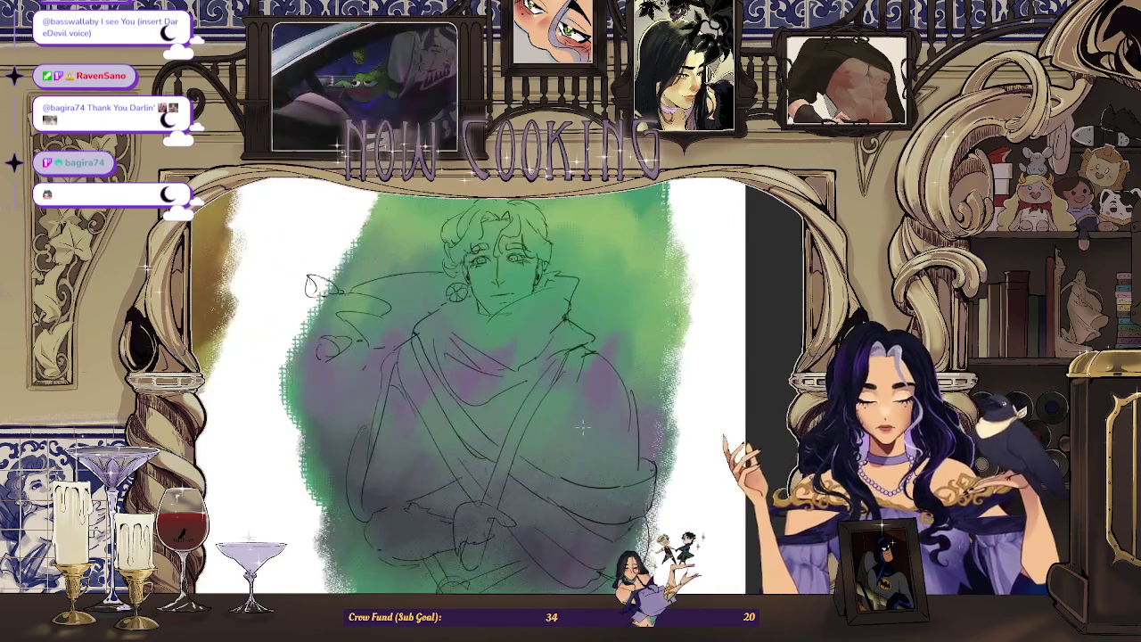
pyautogui.scroll(1, 473, 384)
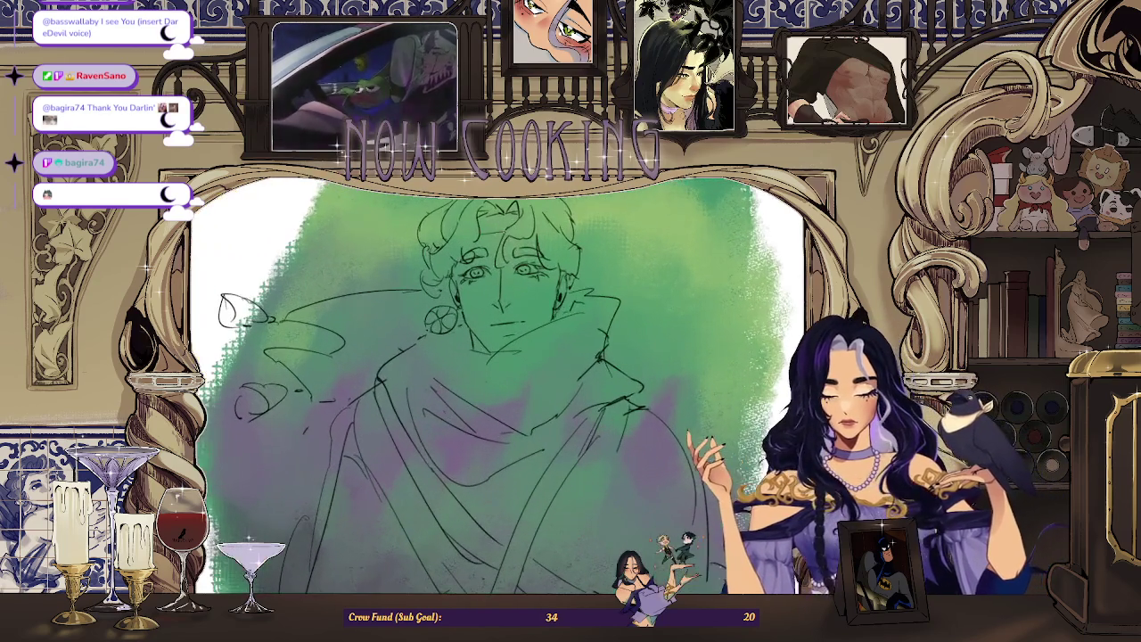
pyautogui.scroll(-2, 472, 383)
pyautogui.scroll(-2, 473, 383)
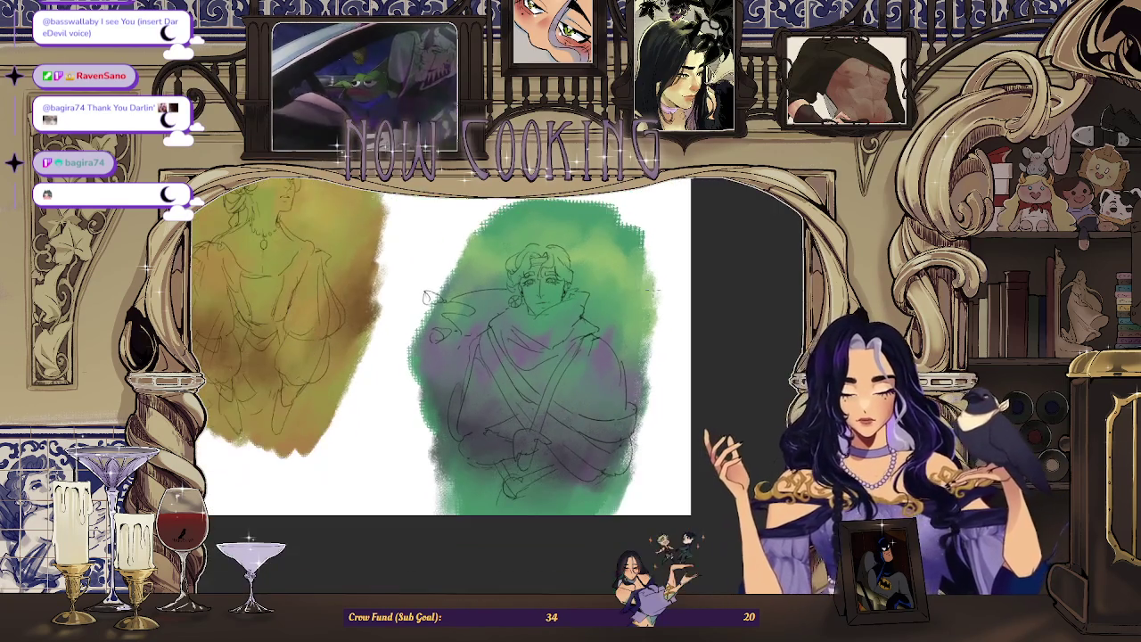
# Look over the blonde woman's character sheet, then return to the green and purple figure sketch.
pyautogui.hotkey('ctrl', 'Tab')
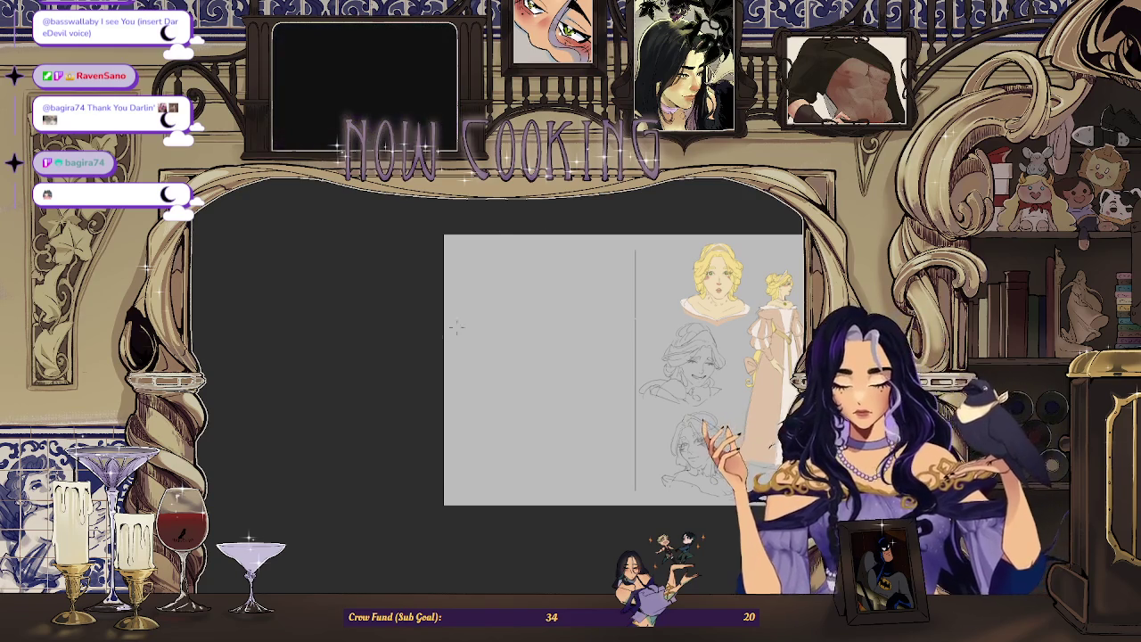
pyautogui.scroll(2, 714, 278)
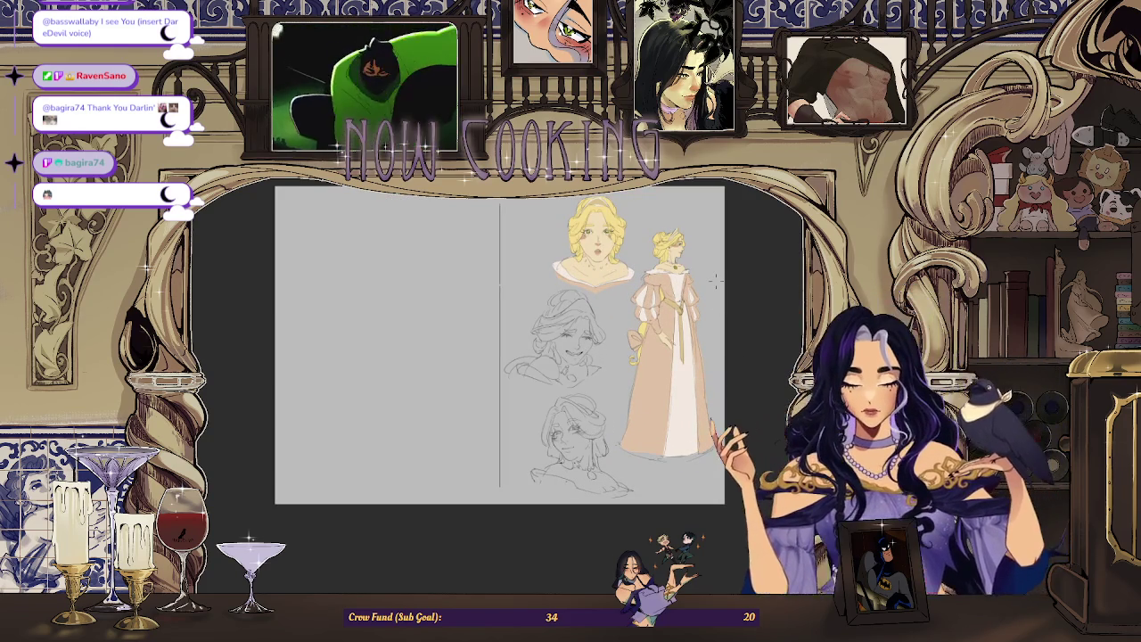
pyautogui.scroll(1, 713, 279)
pyautogui.scroll(1, 704, 308)
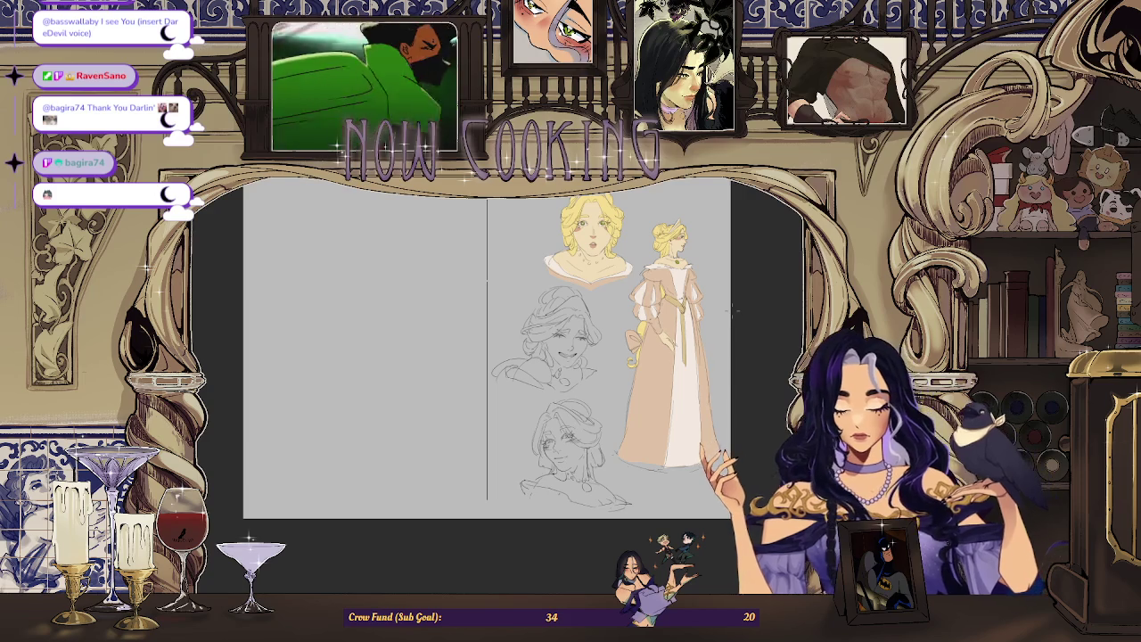
pyautogui.hotkey('ctrl', 'Tab')
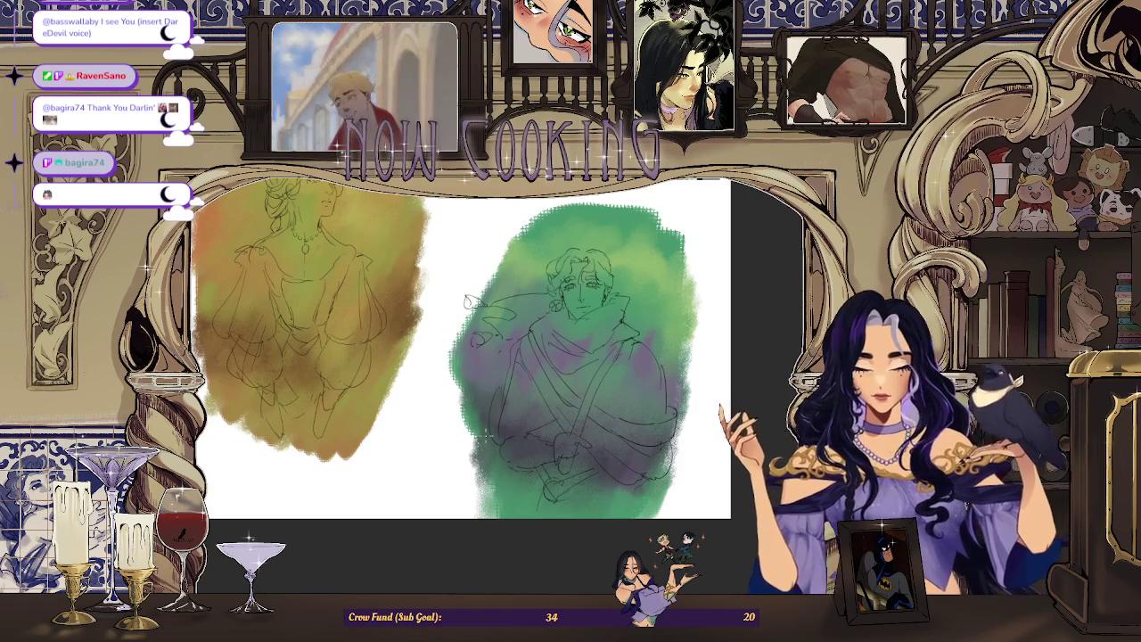
# Zoom in on the two watercolour figure sketches.
pyautogui.scroll(3, 616, 247)
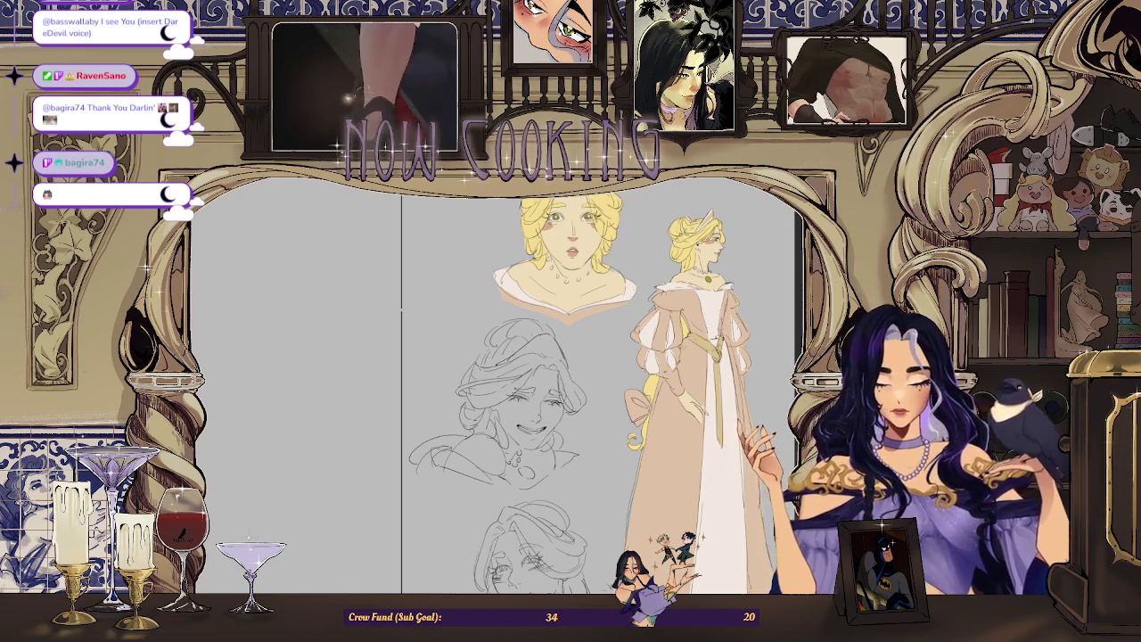
# Zoom in and out to review the blonde woman's character sheet.
pyautogui.scroll(3, 561, 232)
pyautogui.scroll(3, 562, 232)
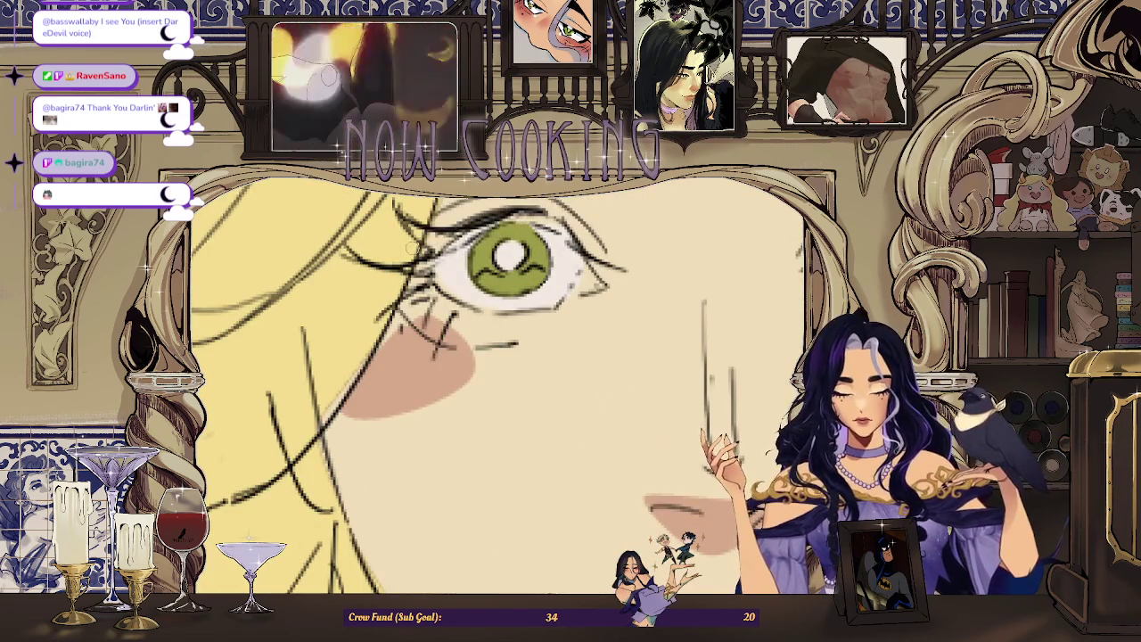
pyautogui.scroll(-2, 659, 309)
pyautogui.scroll(-1, 659, 309)
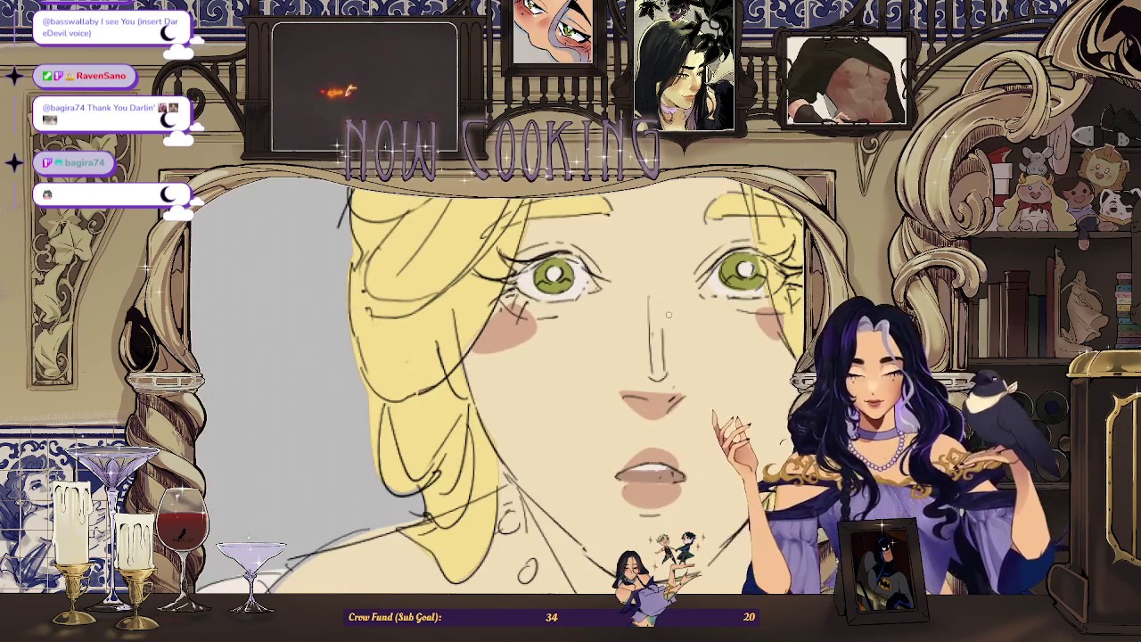
pyautogui.scroll(-2, 659, 309)
pyautogui.scroll(-2, 659, 309)
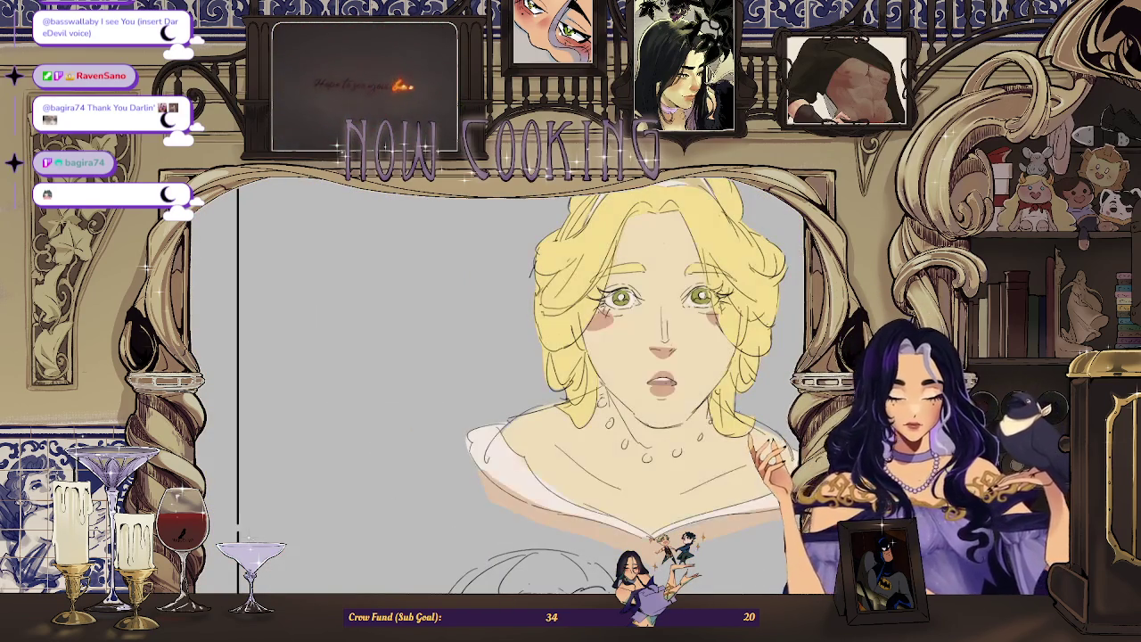
pyautogui.scroll(-3, 422, 279)
pyautogui.scroll(-2, 422, 279)
pyautogui.scroll(2, 555, 311)
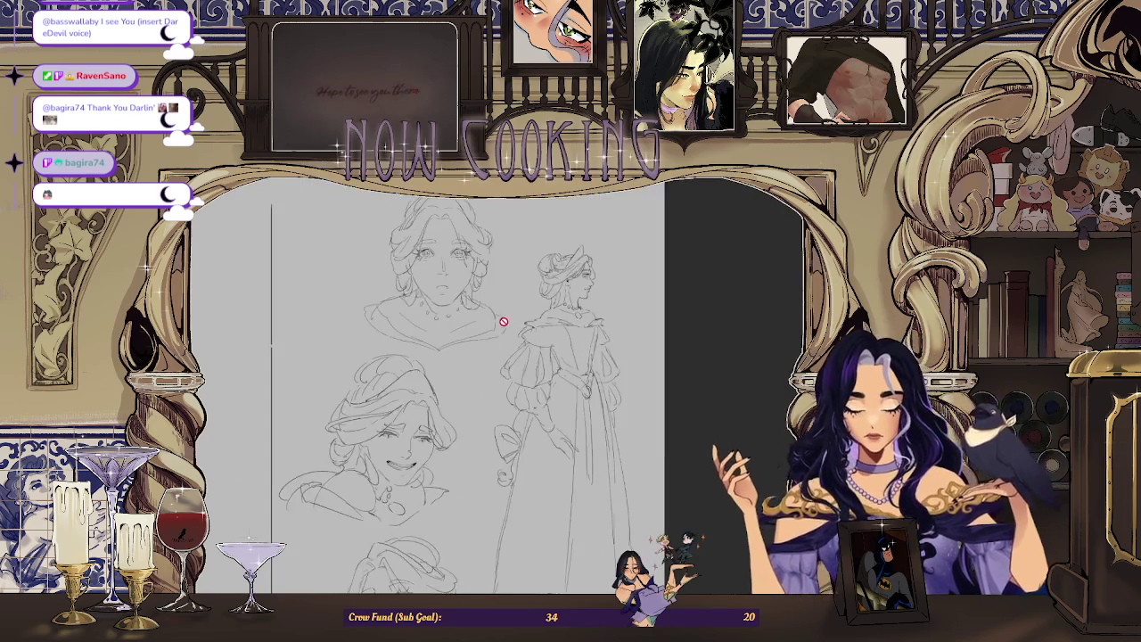
pyautogui.scroll(1, 499, 323)
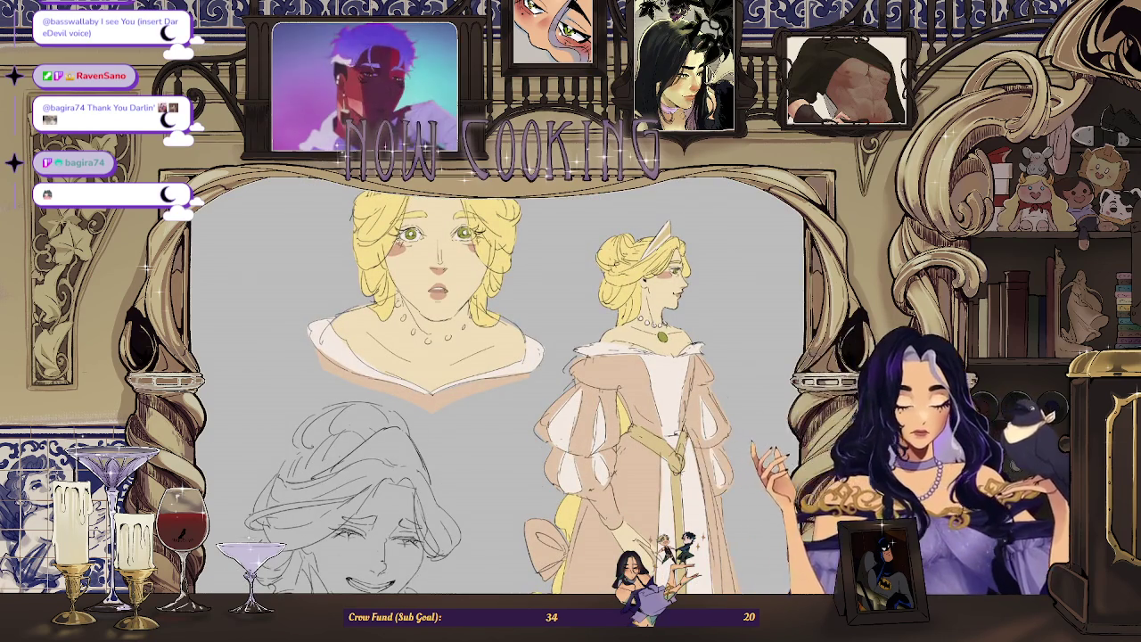
pyautogui.scroll(3, 436, 281)
pyautogui.scroll(3, 445, 279)
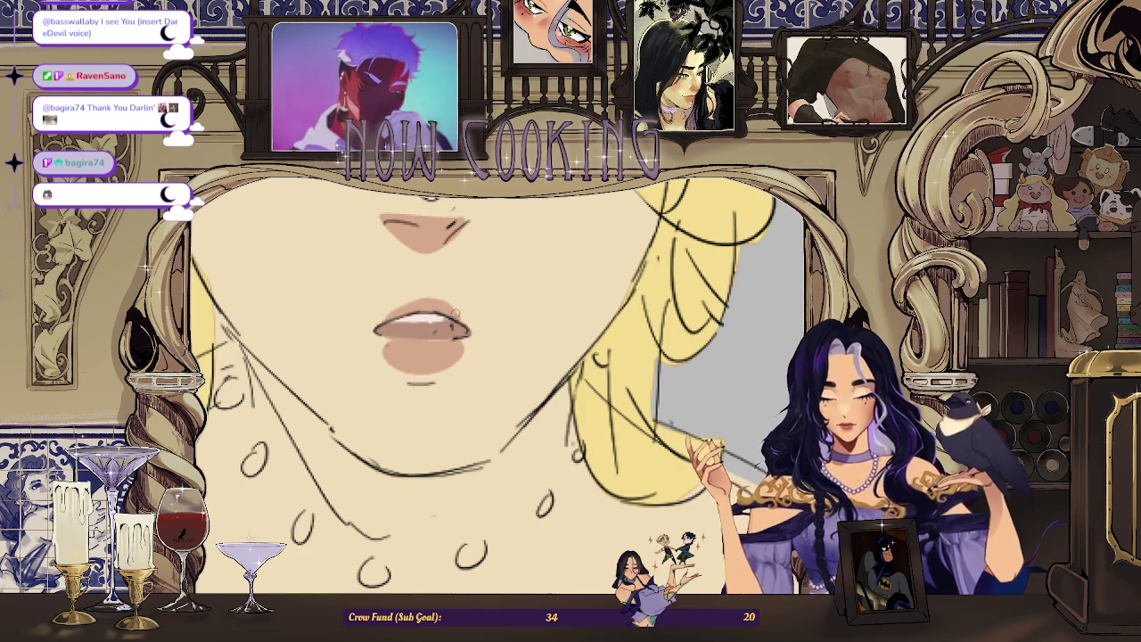
pyautogui.scroll(-3, 465, 323)
pyautogui.scroll(-2, 465, 322)
pyautogui.scroll(-2, 465, 323)
pyautogui.scroll(-1, 705, 414)
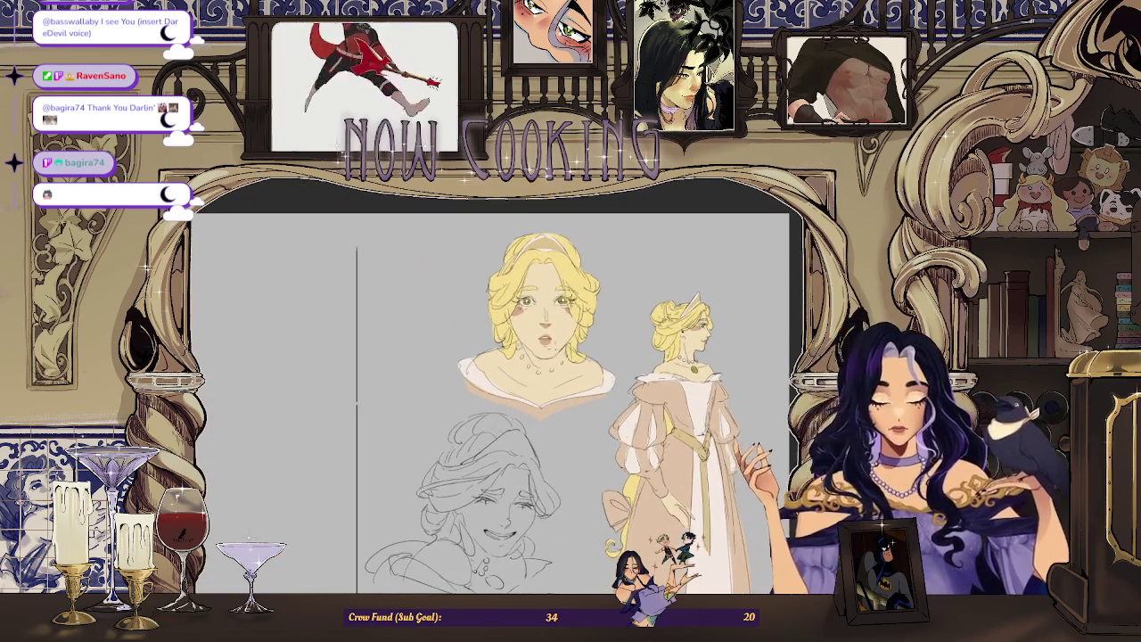
pyautogui.scroll(-2, 704, 413)
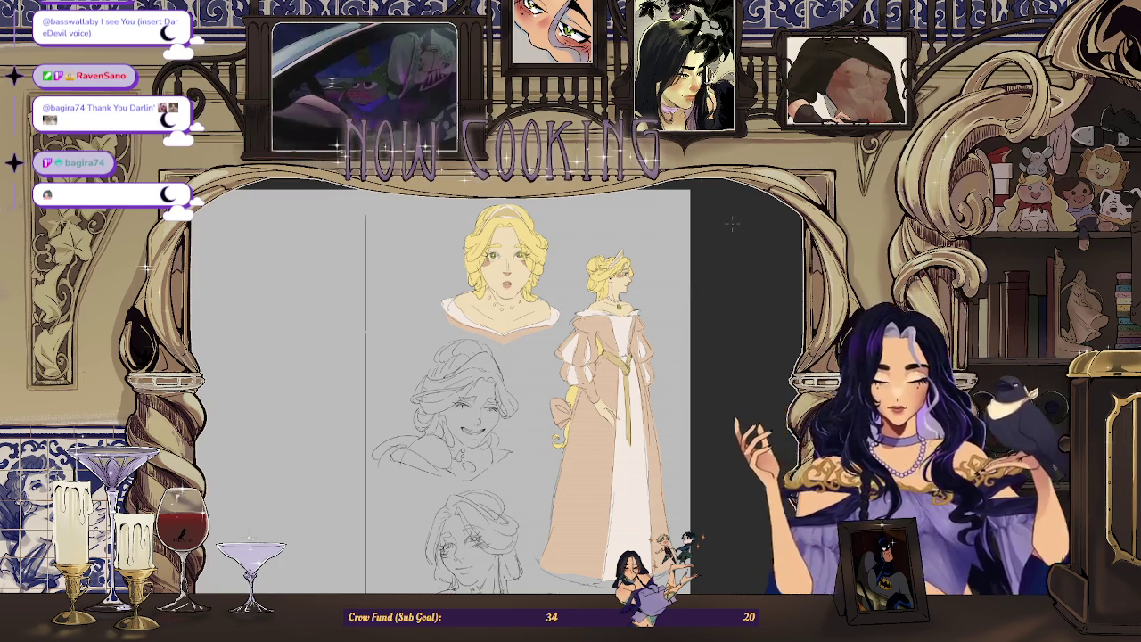
pyautogui.scroll(2, 495, 383)
pyautogui.scroll(-2, 495, 383)
pyautogui.scroll(-2, 494, 383)
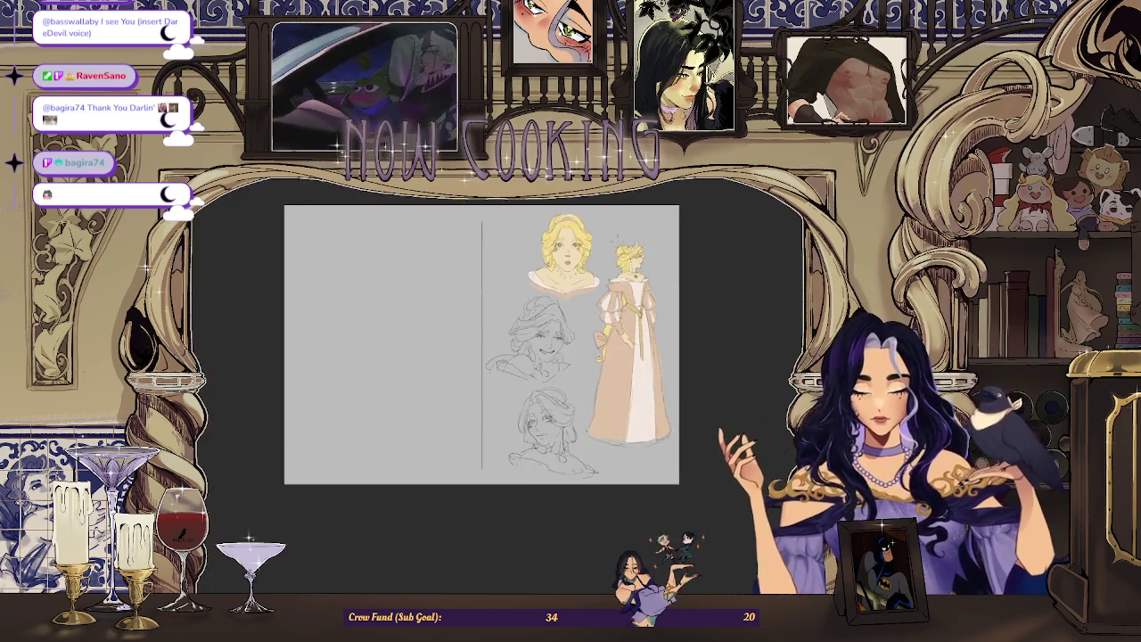
pyautogui.scroll(4, 495, 383)
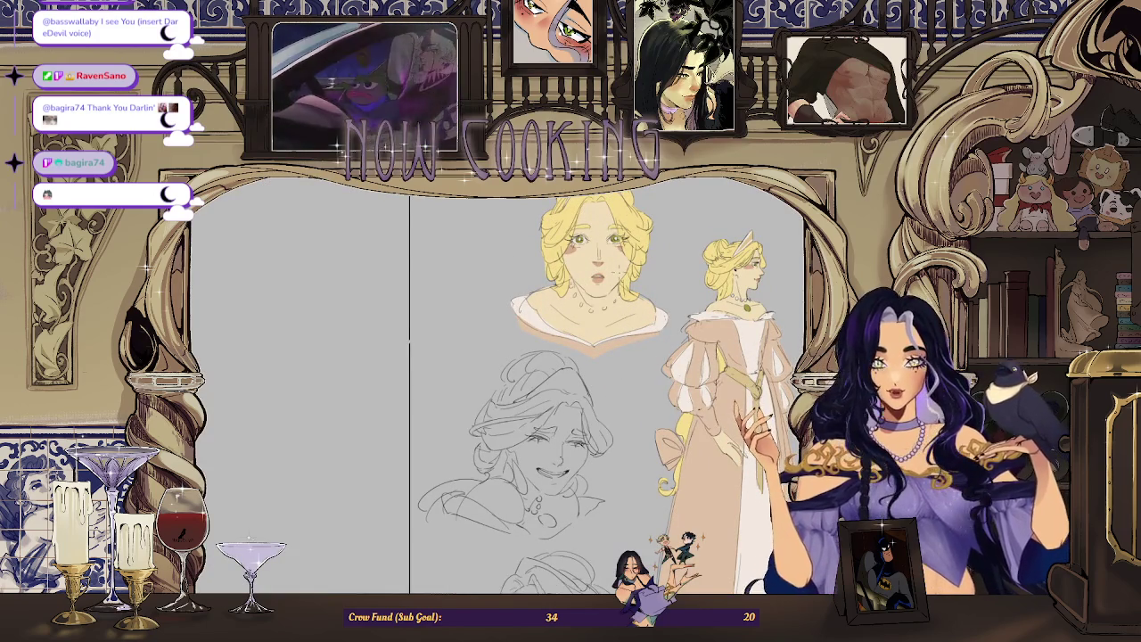
pyautogui.scroll(-1, 495, 383)
pyautogui.scroll(-1, 495, 384)
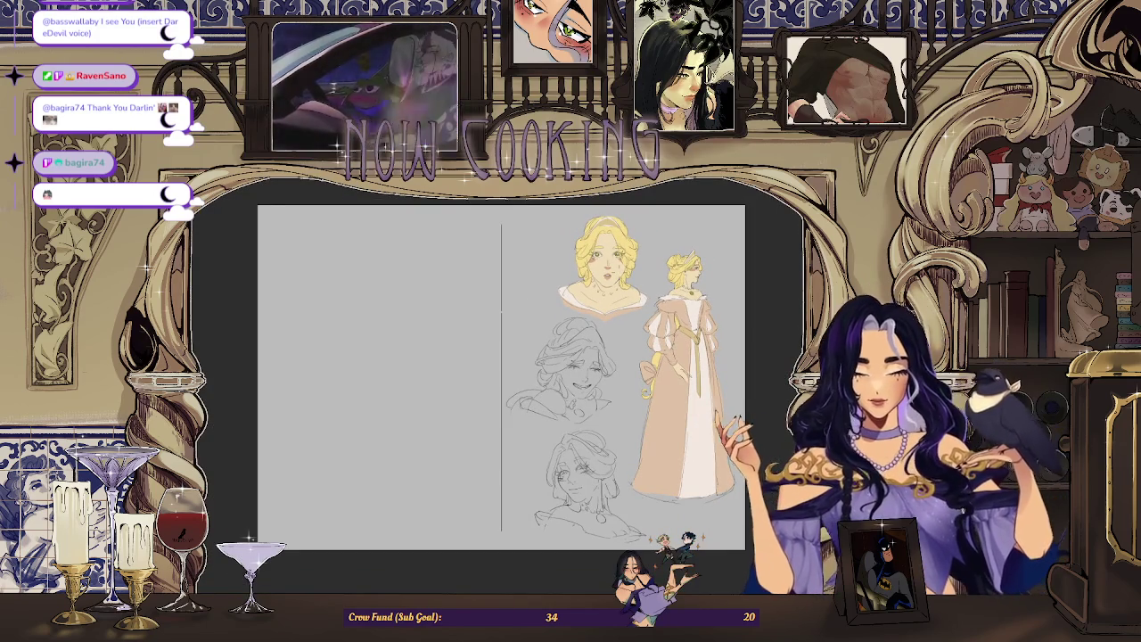
pyautogui.scroll(1, 739, 339)
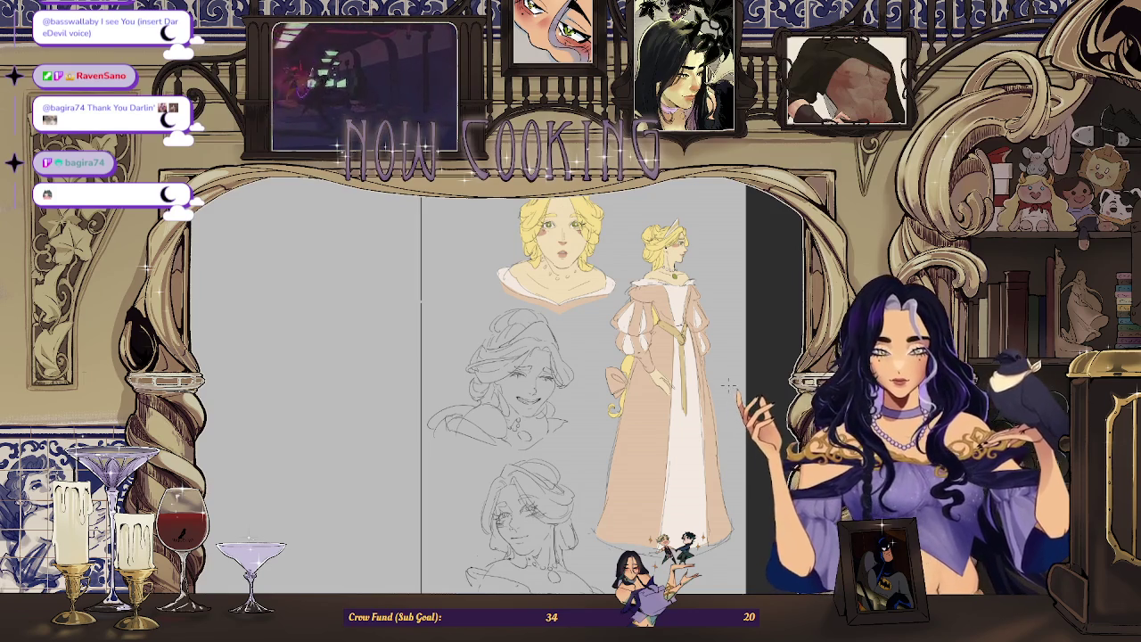
pyautogui.scroll(-2, 688, 427)
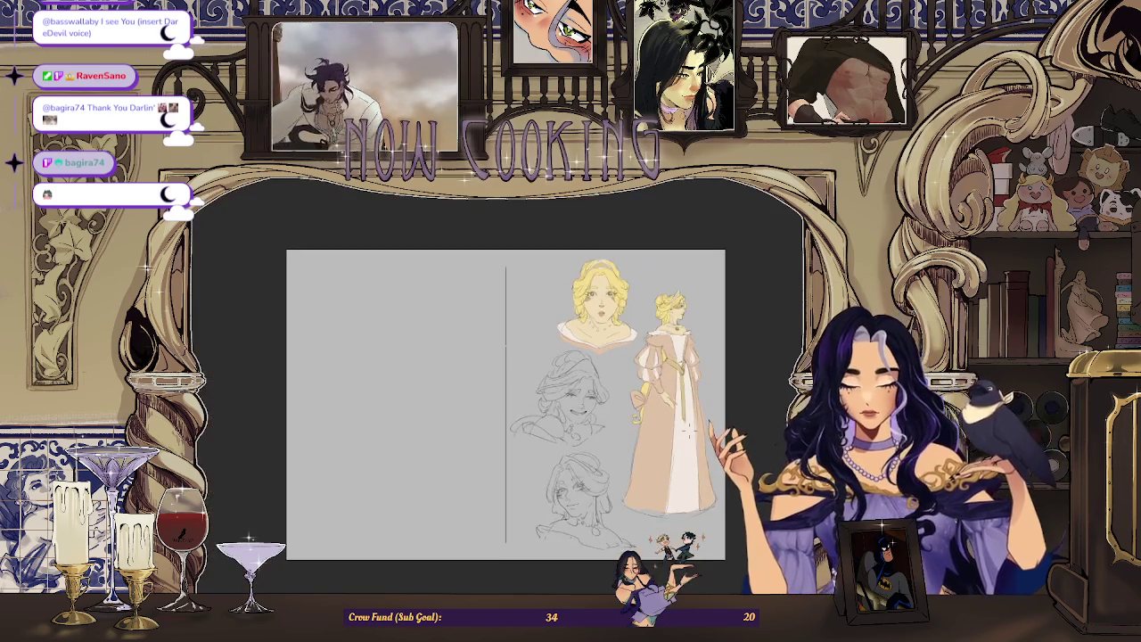
# Bring up the moodboard document with the gown and costume references.
pyautogui.hotkey('ctrl', 'Tab')
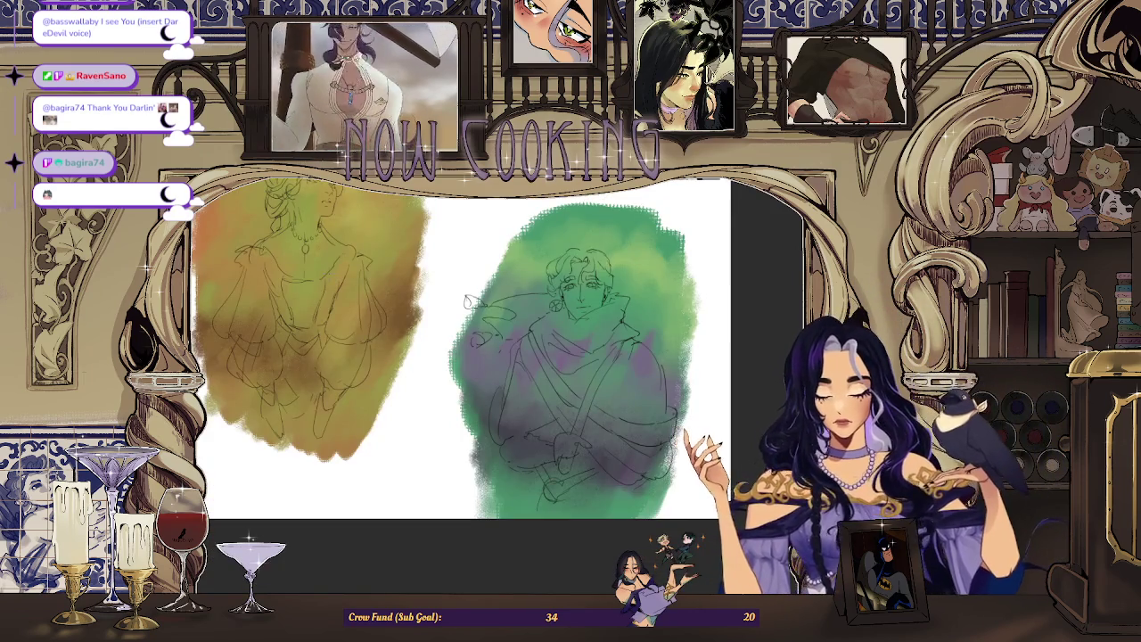
pyautogui.scroll(-3, 453, 427)
pyautogui.scroll(3, 451, 427)
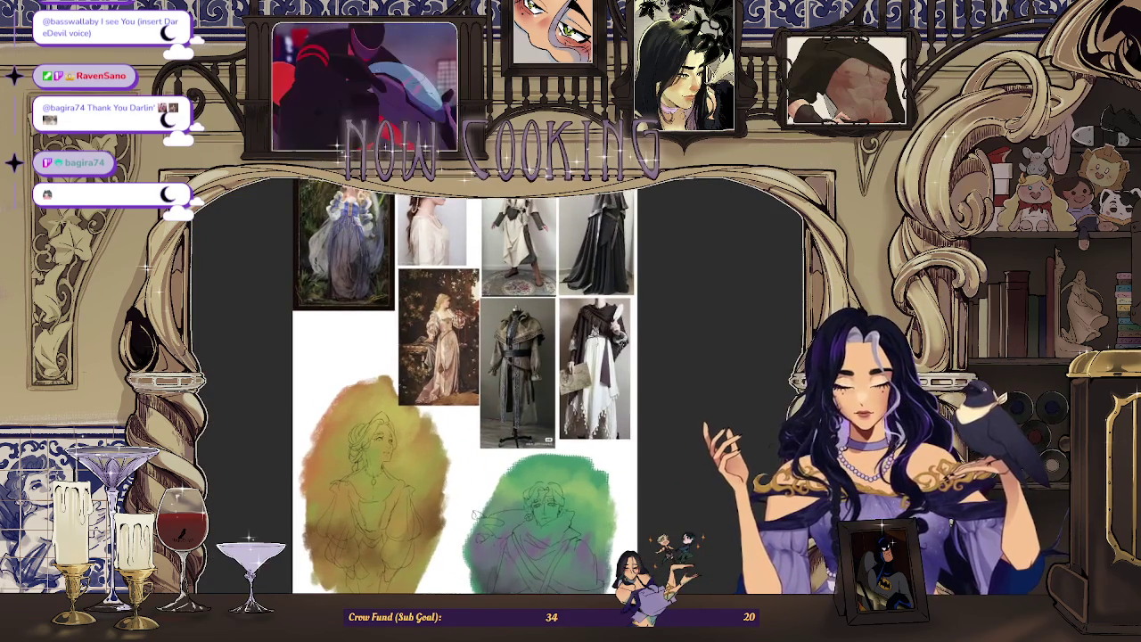
pyautogui.scroll(2, 472, 516)
pyautogui.scroll(4, 472, 515)
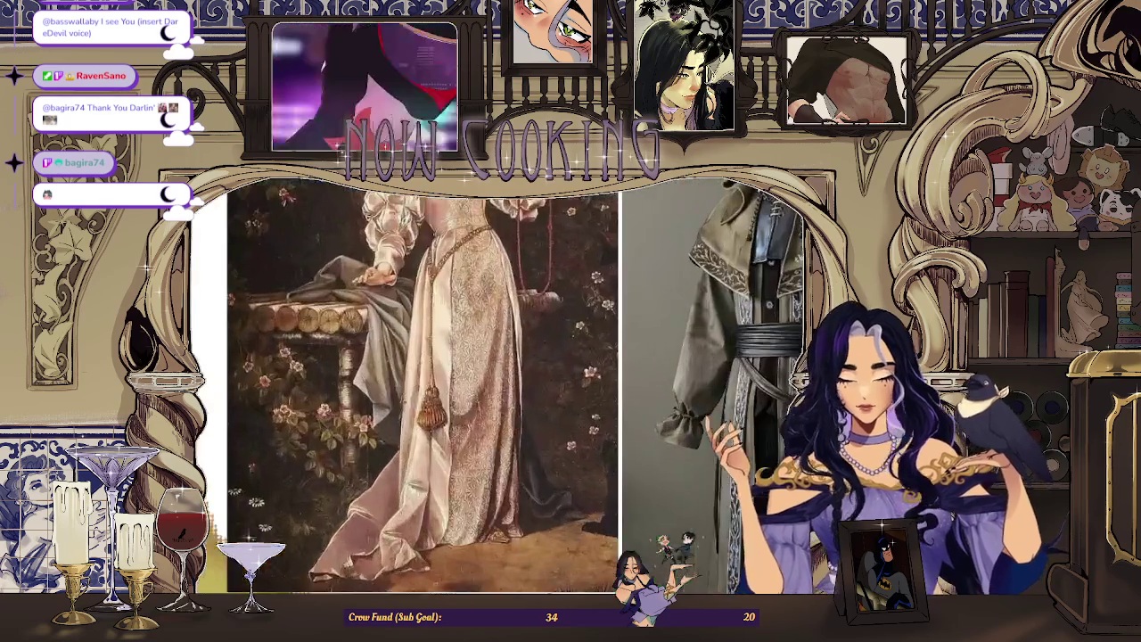
pyautogui.scroll(-3, 490, 369)
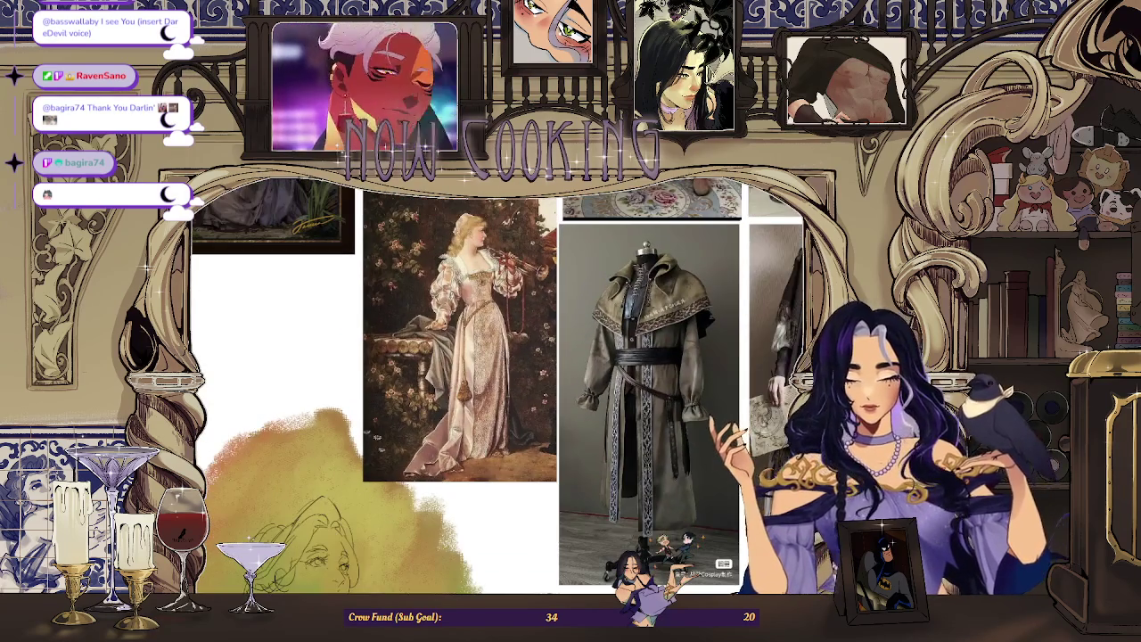
pyautogui.scroll(-3, 504, 418)
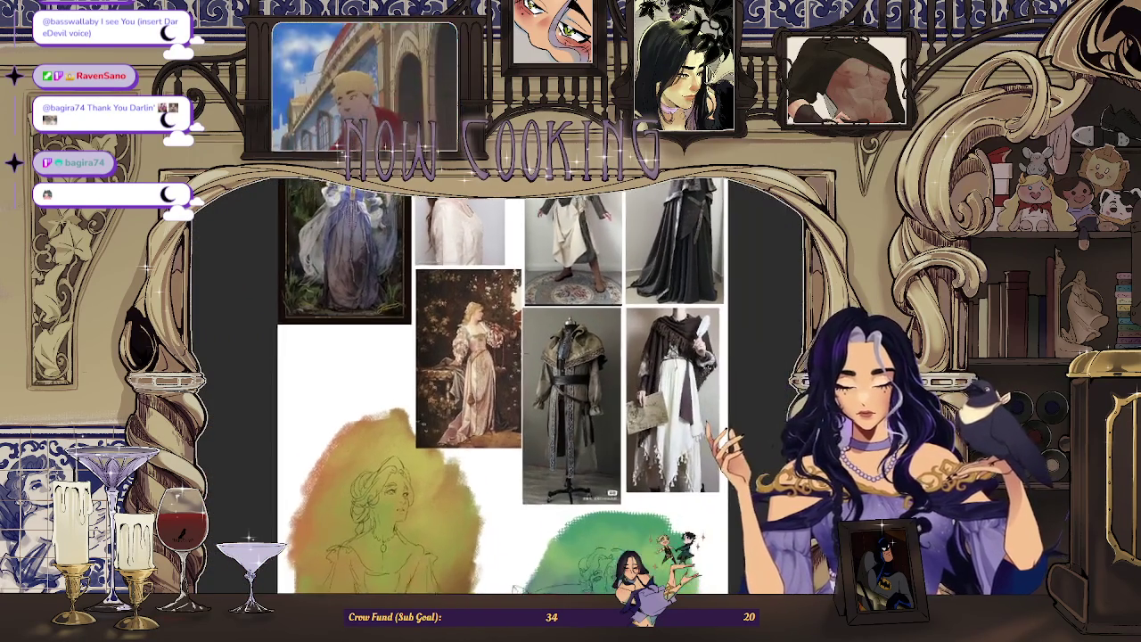
pyautogui.scroll(2, 538, 451)
pyautogui.scroll(2, 496, 313)
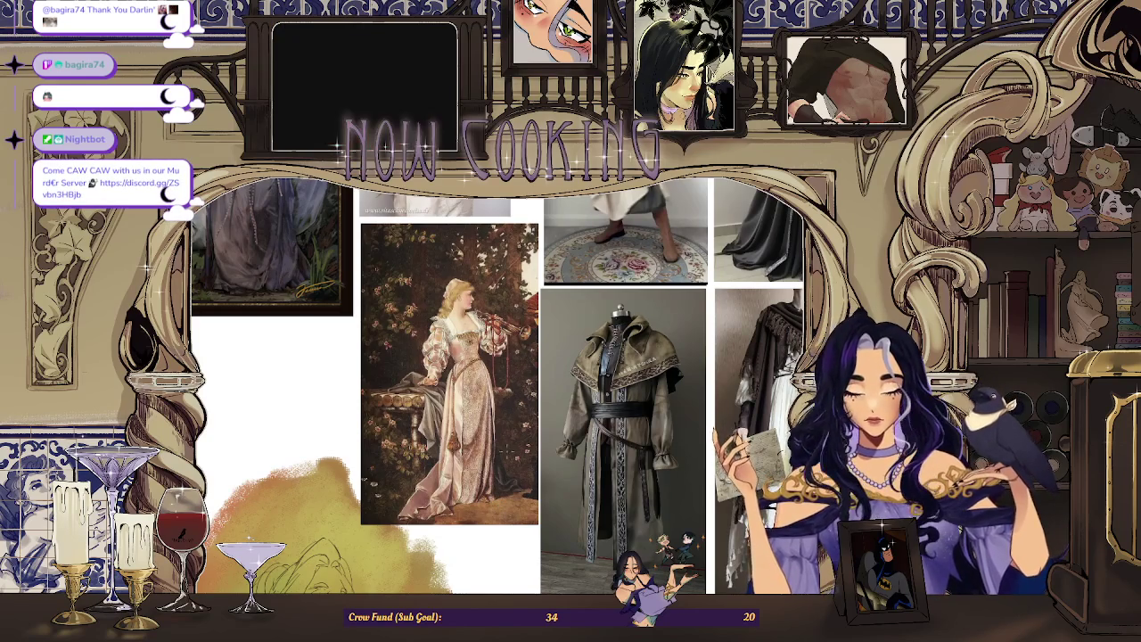
pyautogui.scroll(-3, 568, 386)
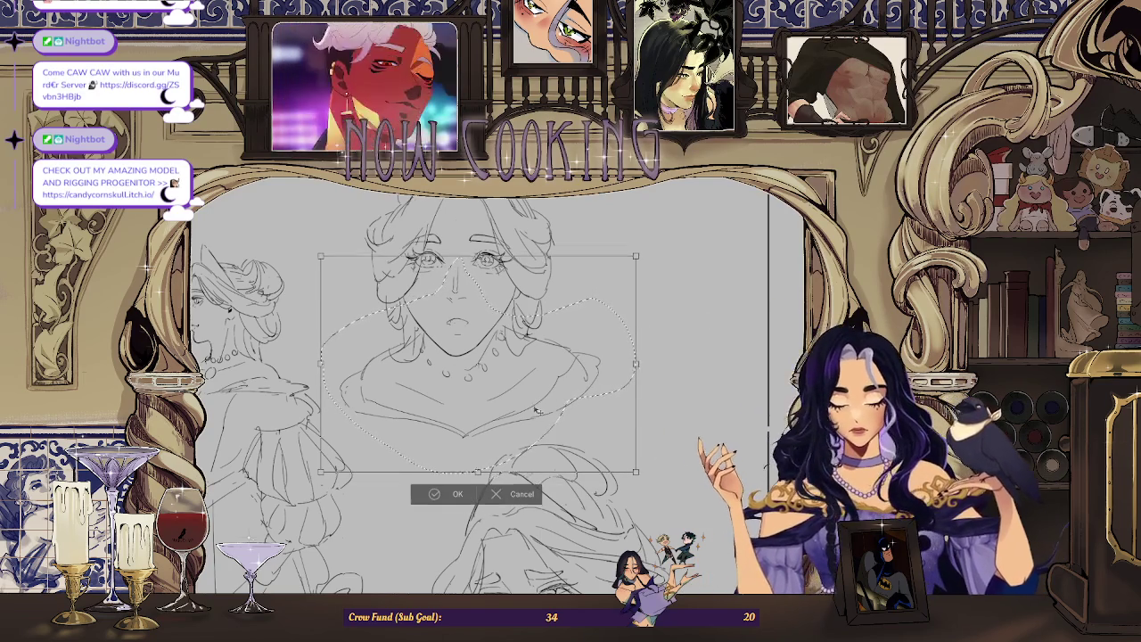
# Commit the bust's head transform, then lasso the nose, reshape it and commit.
pyautogui.click(450, 489)
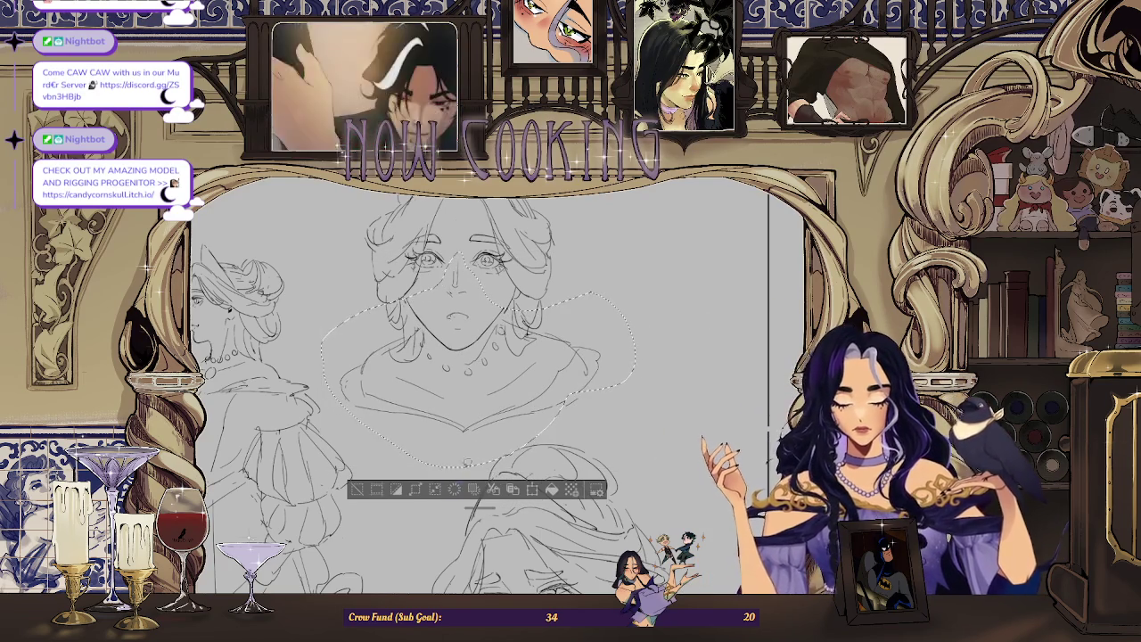
pyautogui.click(357, 490)
pyautogui.scroll(2, 481, 392)
pyautogui.moveTo(464, 239); pyautogui.dragTo(467, 237)
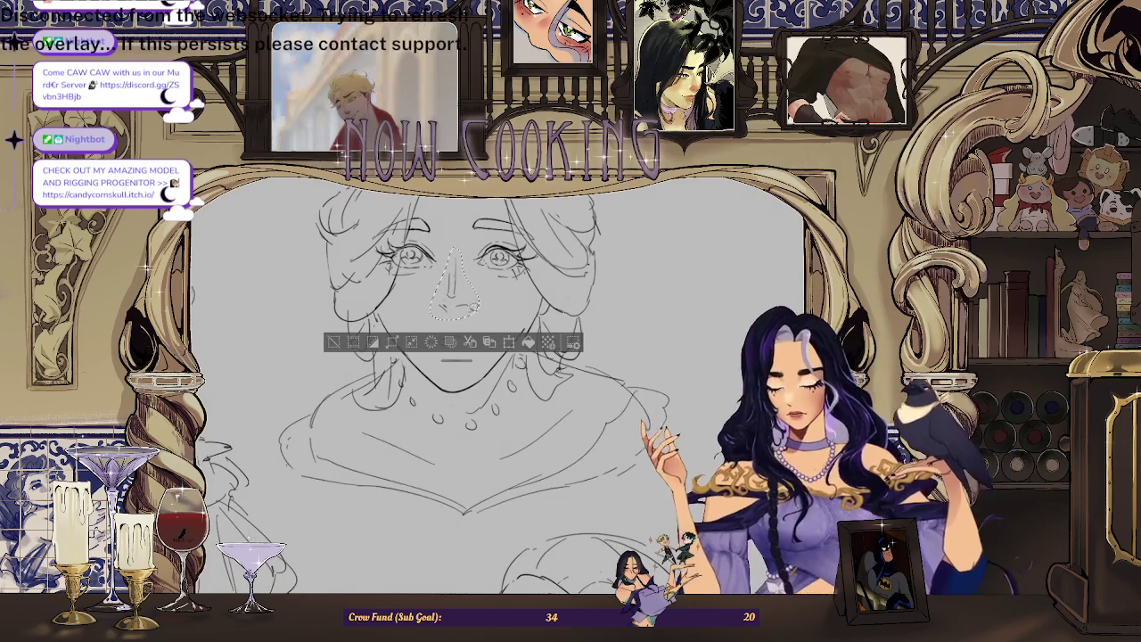
pyautogui.click(509, 341)
pyautogui.click(434, 347)
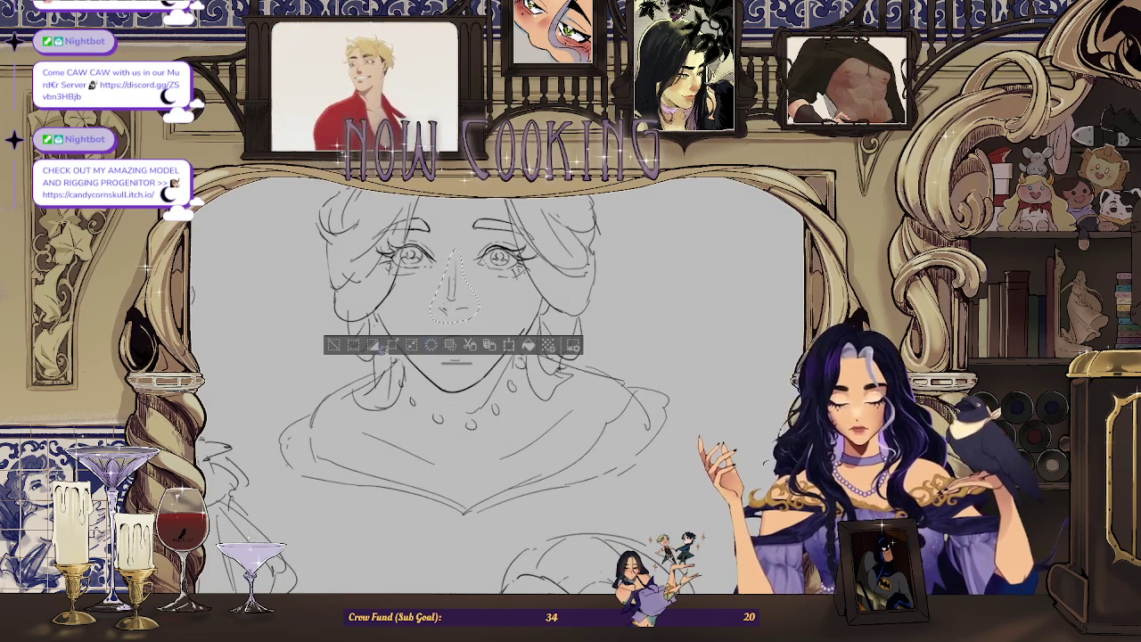
pyautogui.scroll(-3, 774, 246)
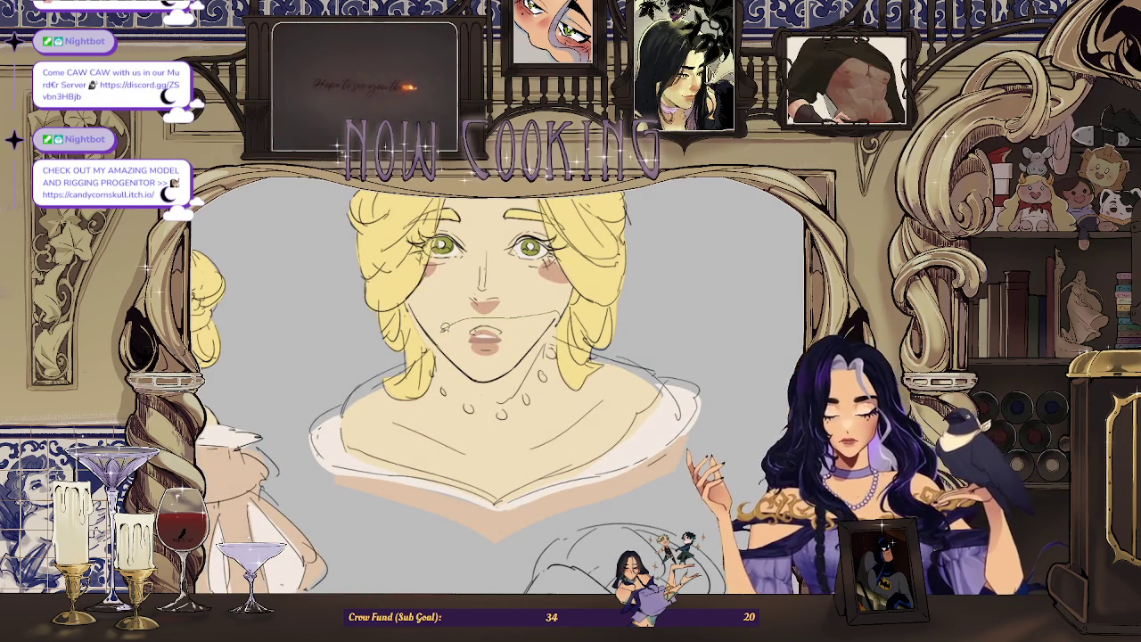
# Lasso the bust's neck and shoulder line art, nudge it slightly down, commit, and deselect.
pyautogui.moveTo(332, 374); pyautogui.dragTo(732, 435)
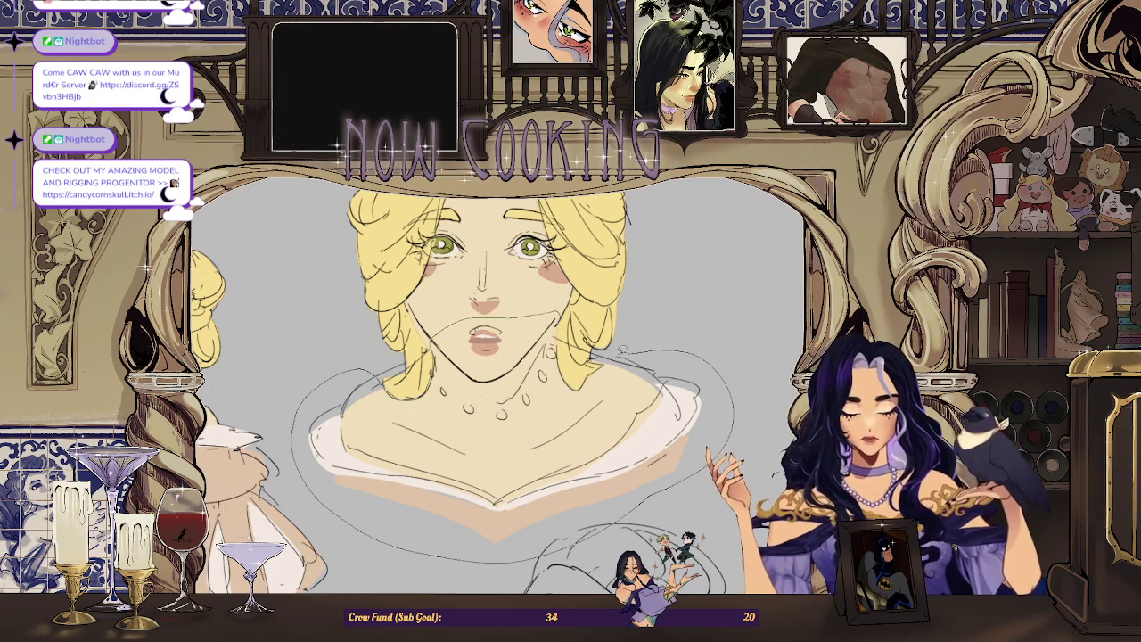
pyautogui.moveTo(564, 357); pyautogui.dragTo(559, 350)
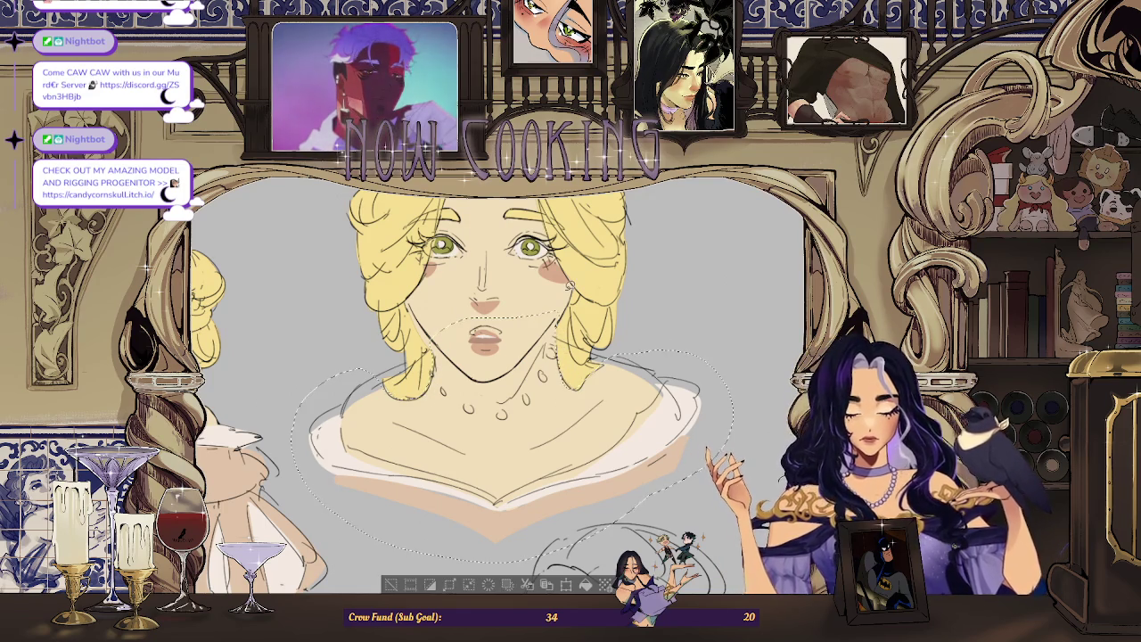
pyautogui.hotkey('ctrl', 't')
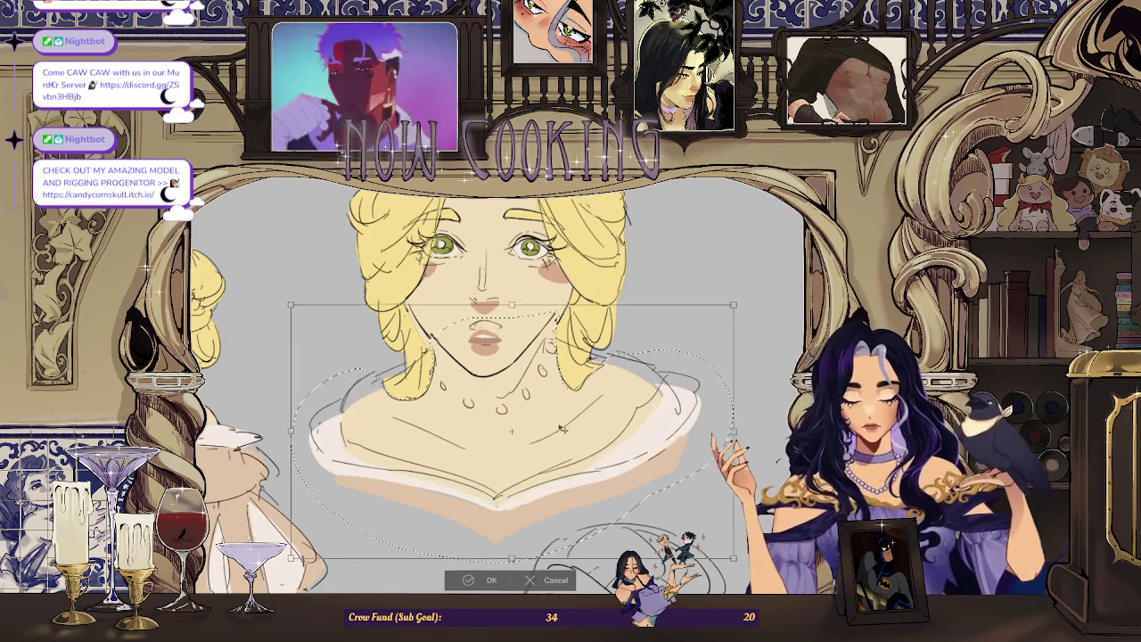
pyautogui.moveTo(515, 410); pyautogui.dragTo(517, 412)
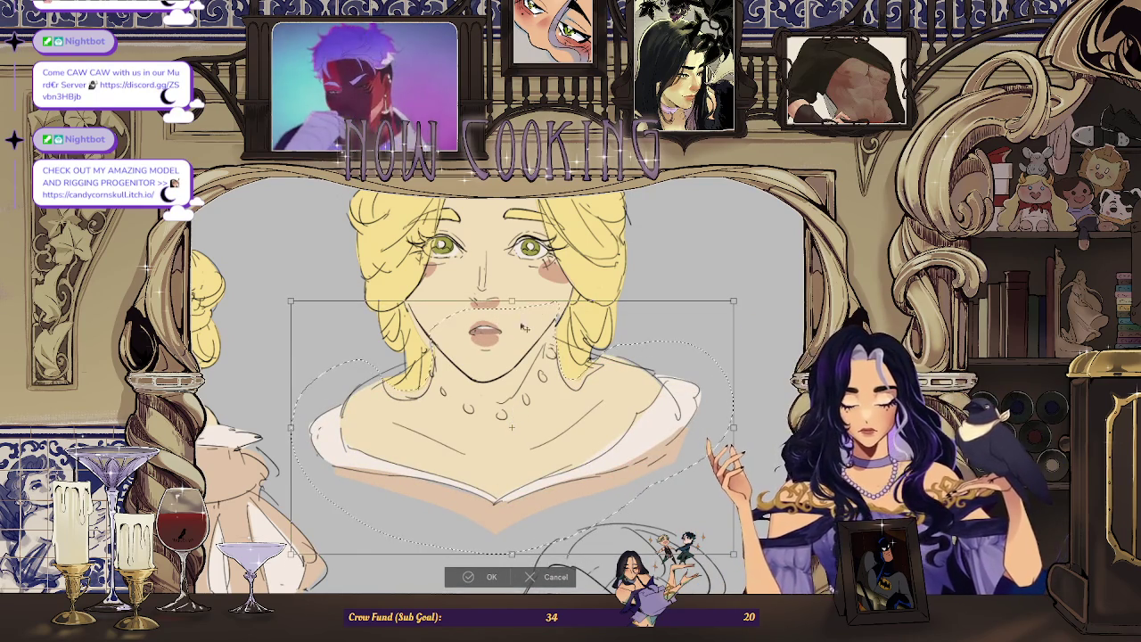
pyautogui.click(480, 578)
pyautogui.hotkey('ctrl', 'd')
pyautogui.scroll(-2, 496, 392)
pyautogui.scroll(-1, 495, 392)
pyautogui.scroll(2, 496, 393)
pyautogui.scroll(3, 446, 330)
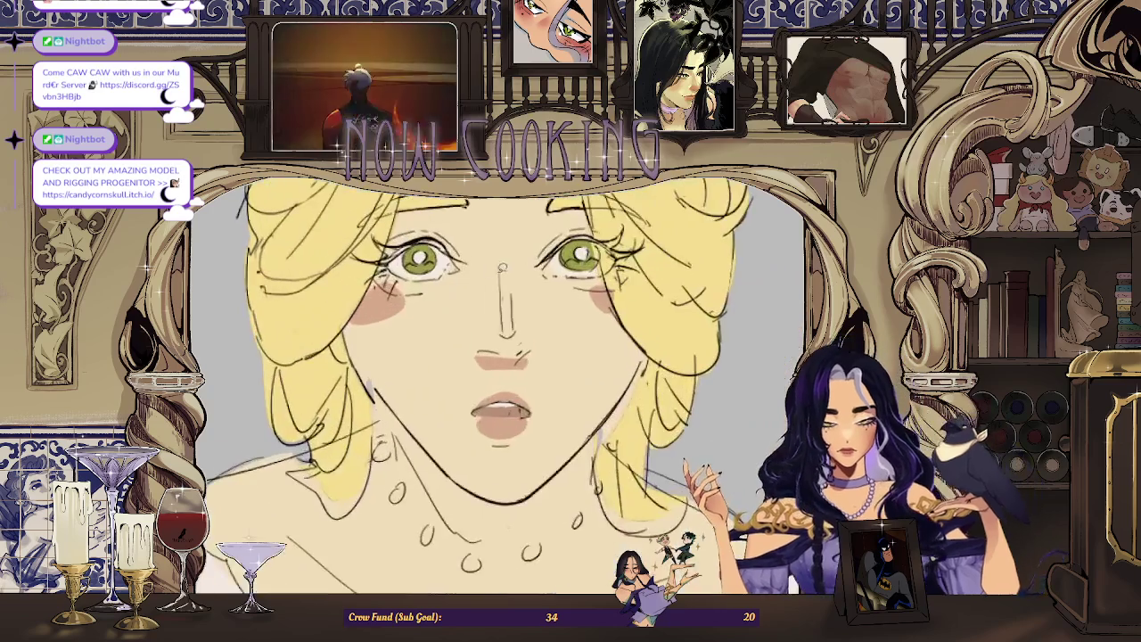
pyautogui.scroll(1, 445, 330)
pyautogui.scroll(2, 419, 325)
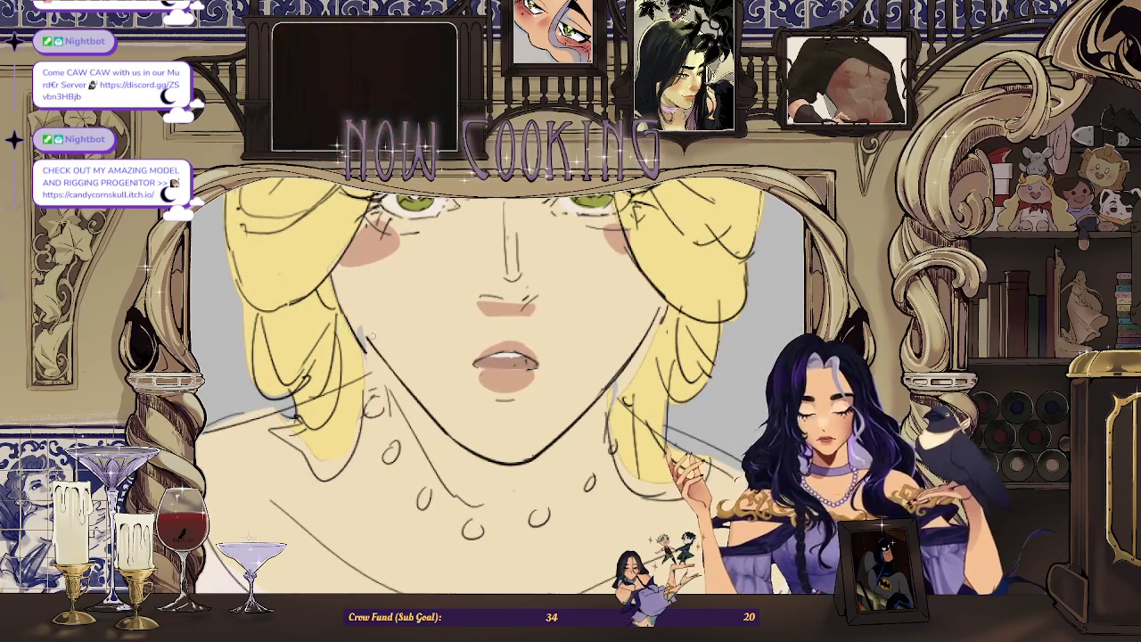
pyautogui.scroll(-2, 389, 322)
pyautogui.scroll(-1, 389, 323)
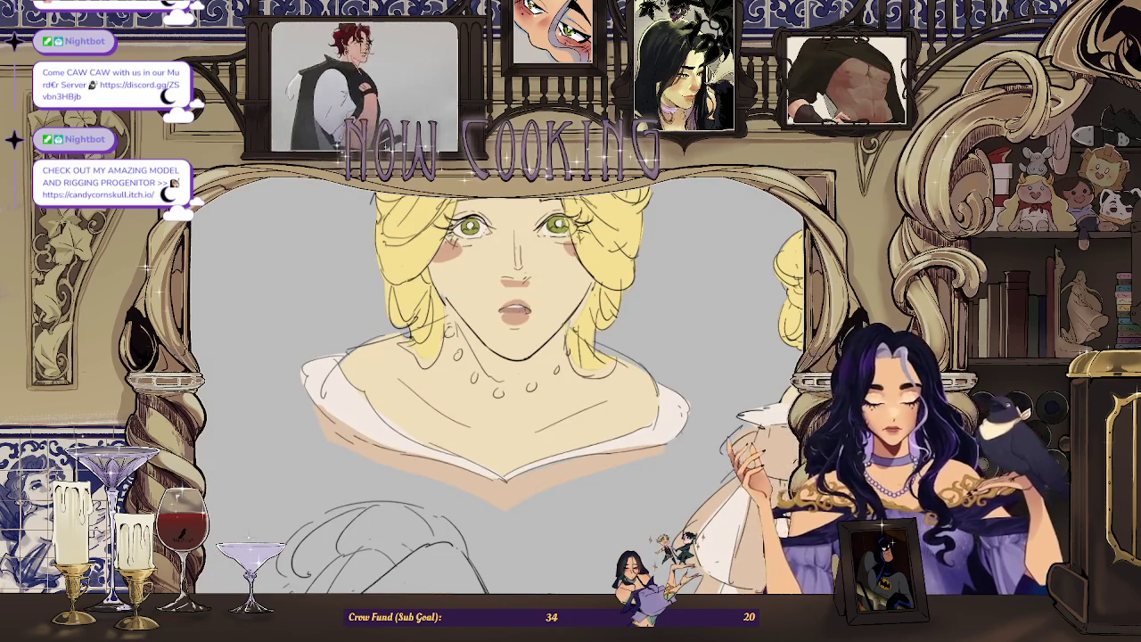
pyautogui.scroll(1, 603, 299)
pyautogui.scroll(1, 602, 299)
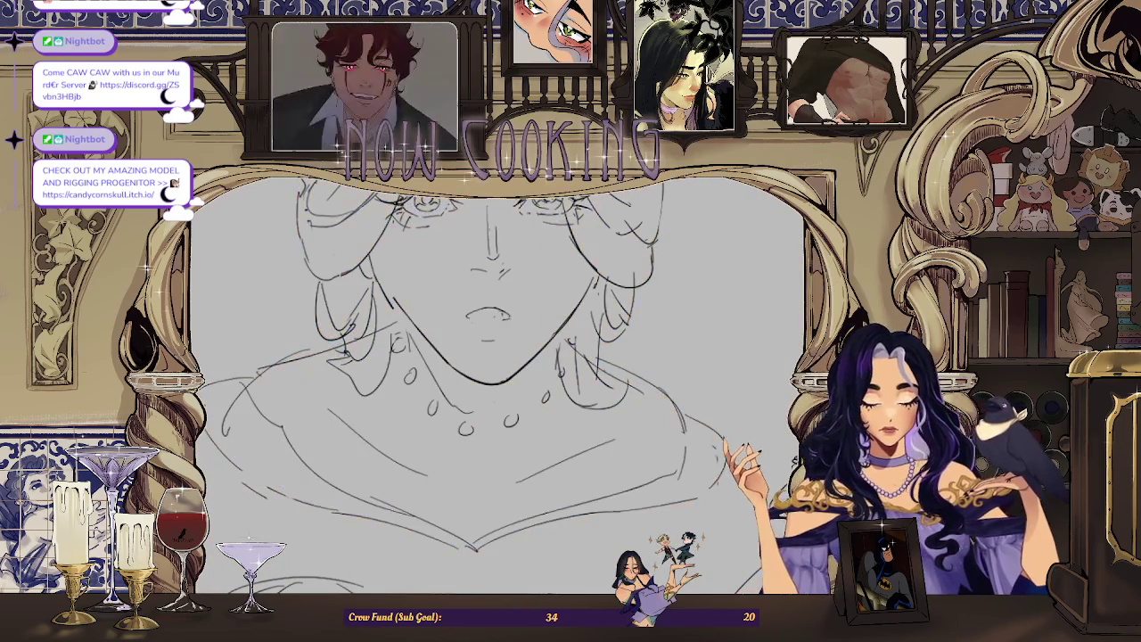
pyautogui.scroll(-2, 499, 383)
pyautogui.scroll(1, 606, 285)
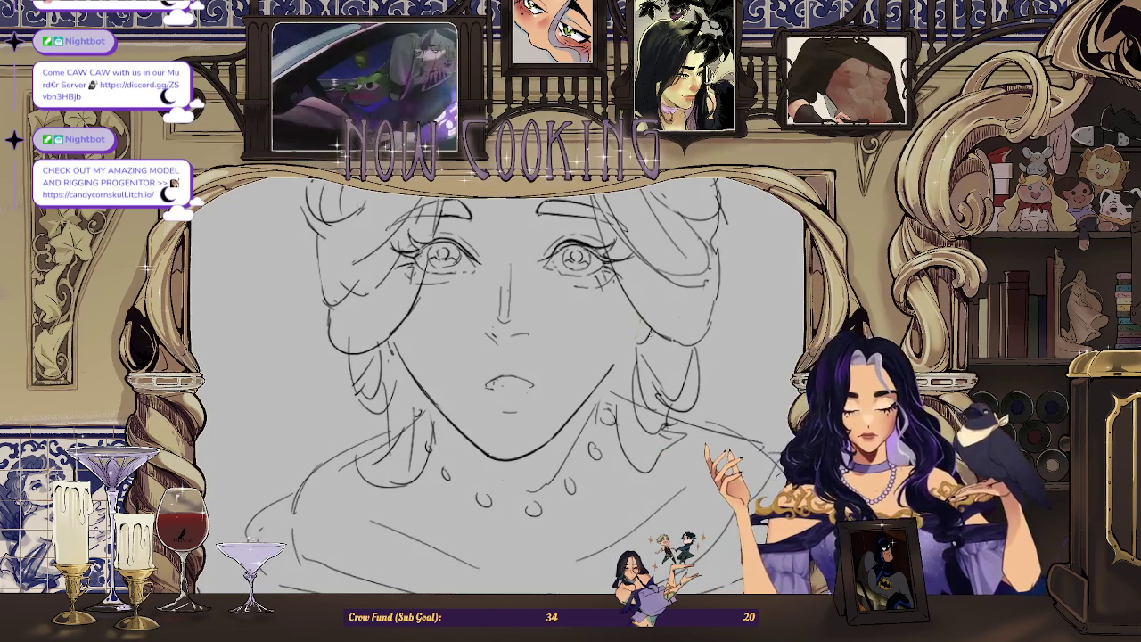
pyautogui.scroll(1, 585, 334)
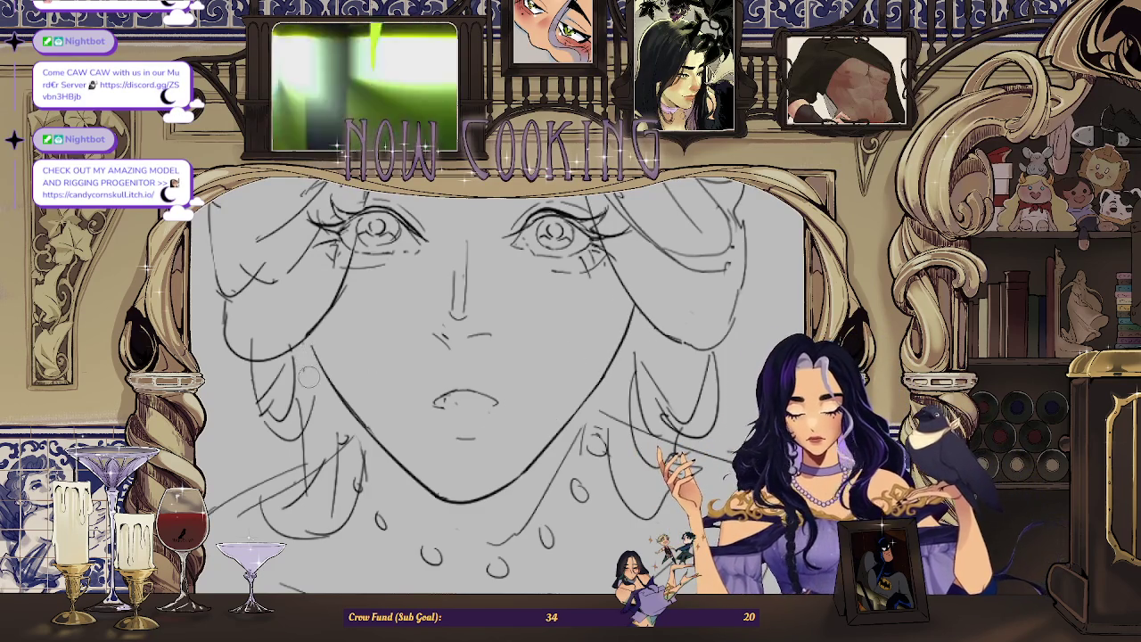
pyautogui.scroll(-2, 506, 383)
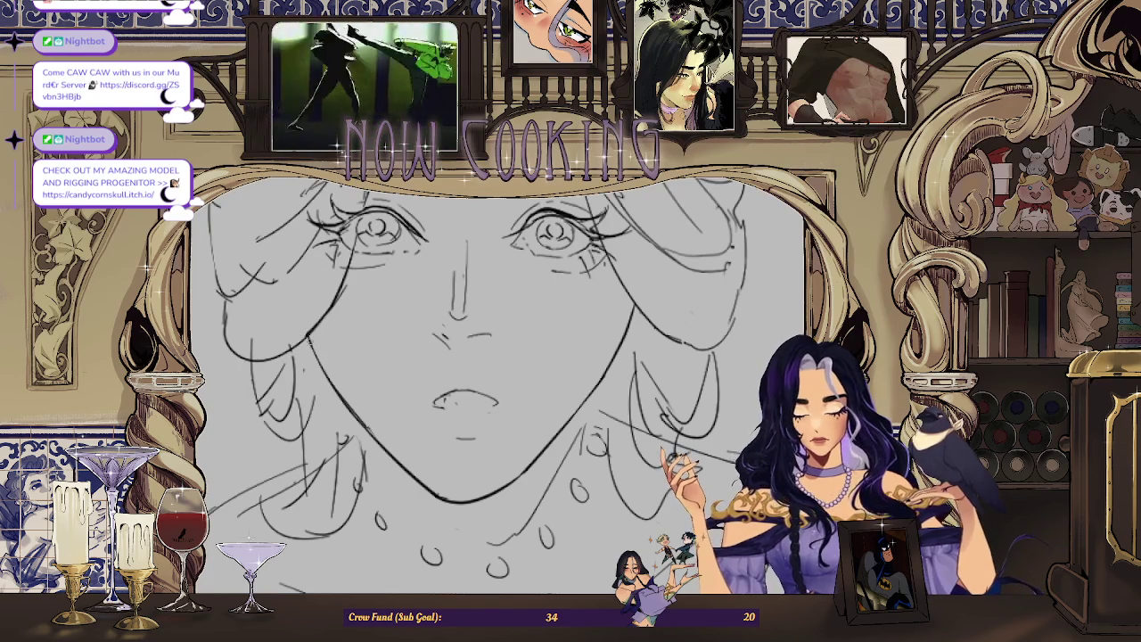
pyautogui.scroll(-3, 507, 384)
pyautogui.scroll(-3, 498, 383)
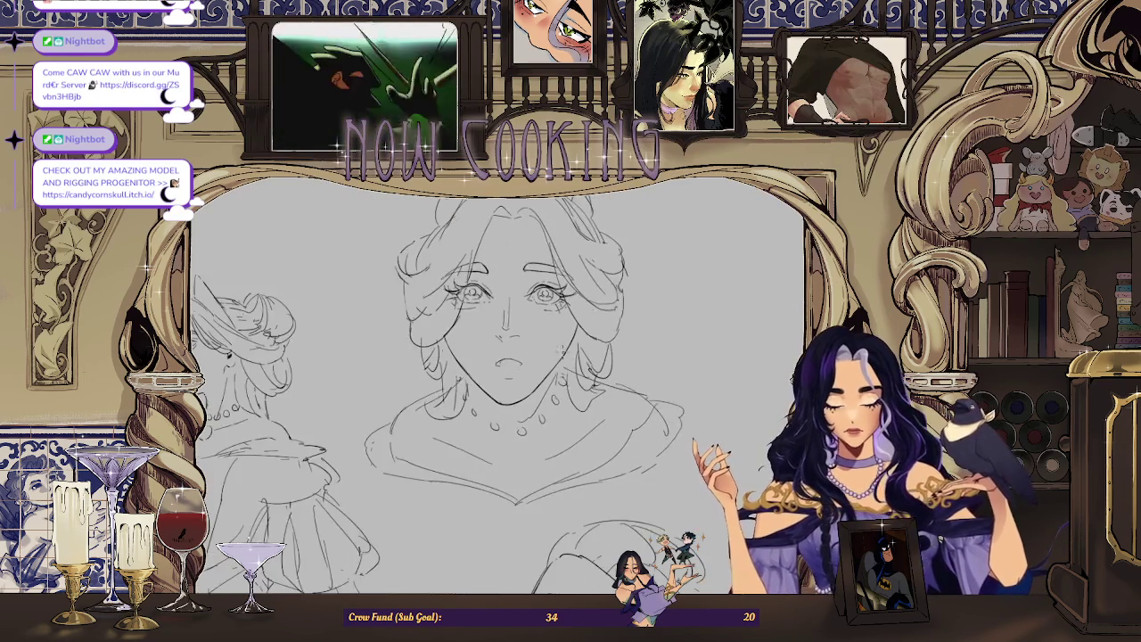
pyautogui.scroll(3, 497, 383)
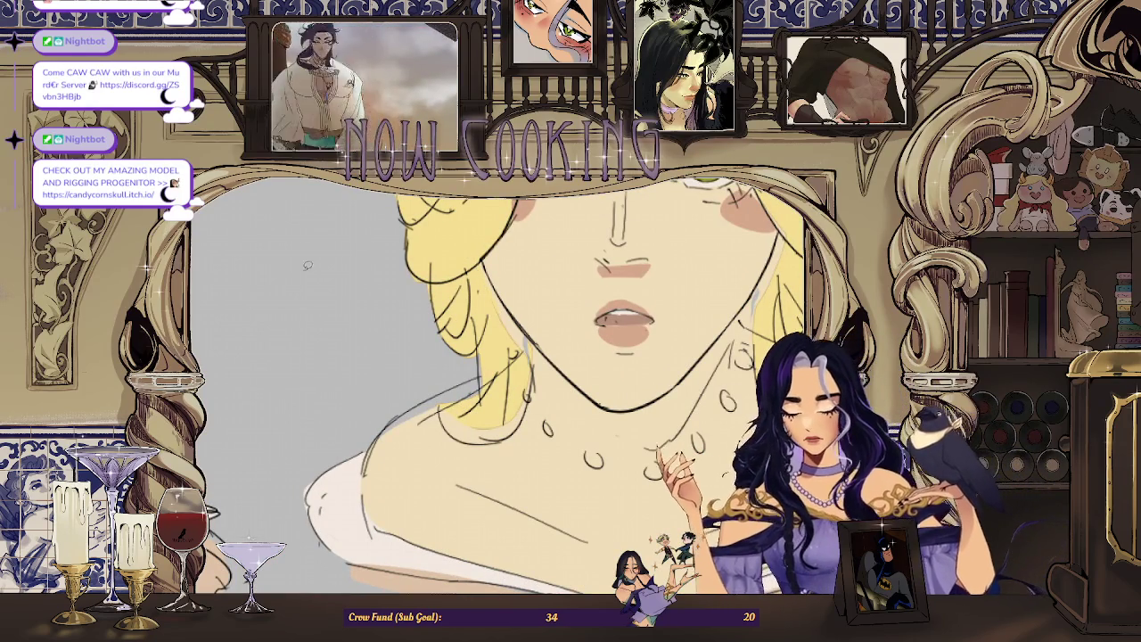
# Adjust the zoom to view the whole character sheet spread.
pyautogui.scroll(2, 497, 279)
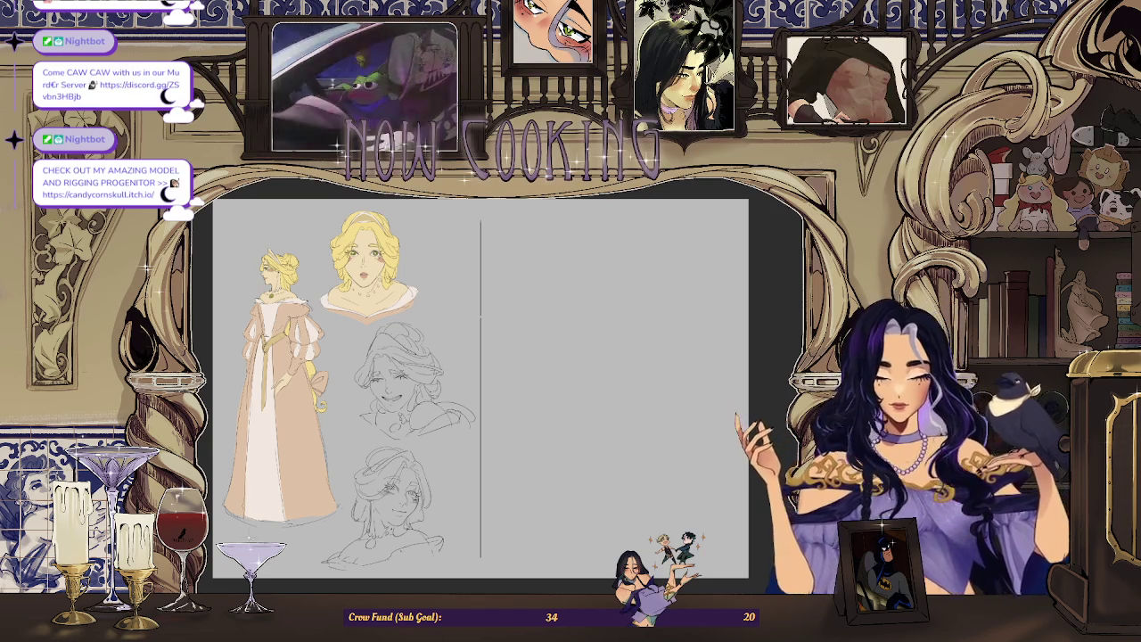
# Mirror the canvas horizontally and make a small pencil mark at the blank page's top-left.
pyautogui.press('m')
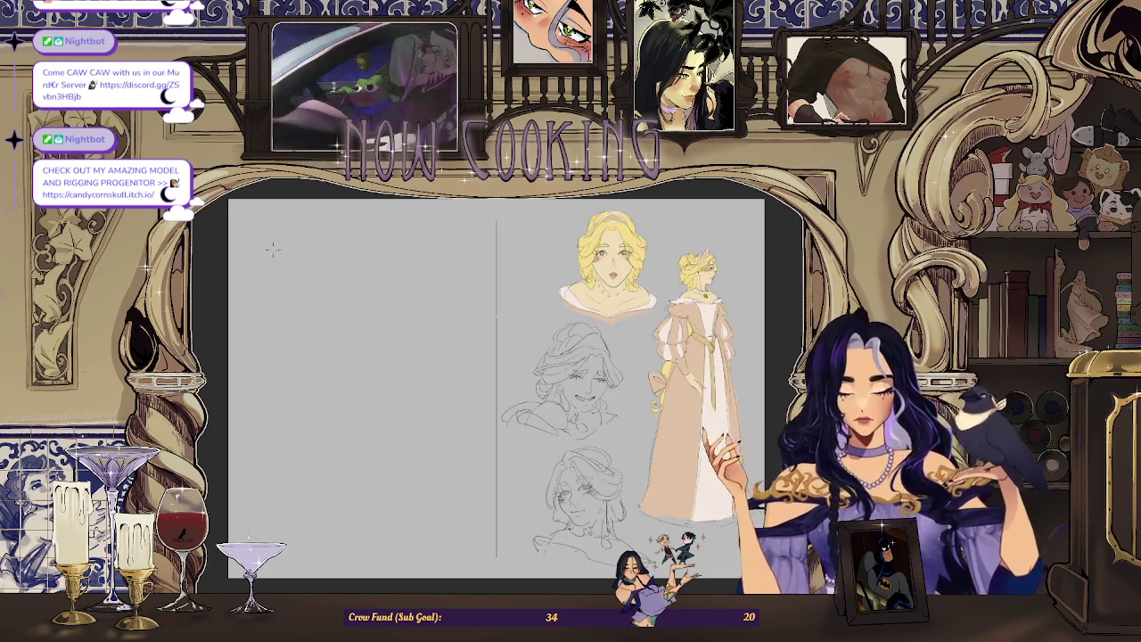
pyautogui.moveTo(280, 246); pyautogui.dragTo(301, 259)
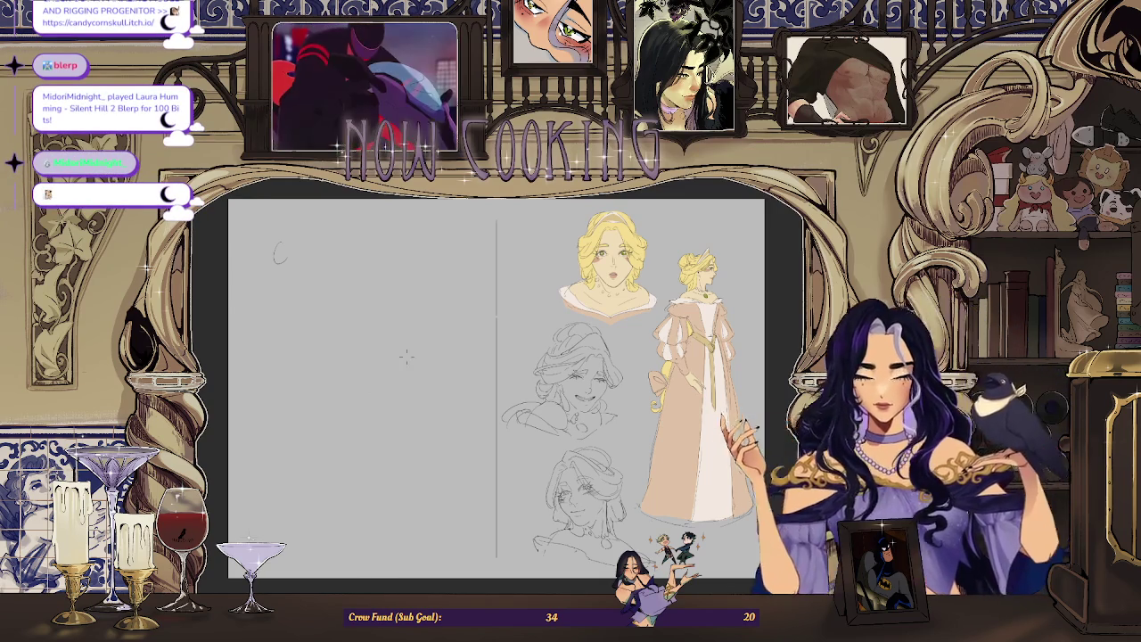
# Add a stroke to the small pencil head, then zoom out to compare it with the reference figures.
pyautogui.moveTo(282, 249)
pyautogui.mouseDown()
pyautogui.moveTo(294, 253)
pyautogui.moveTo(285, 246)
pyautogui.moveTo(283, 265)
pyautogui.mouseUp()
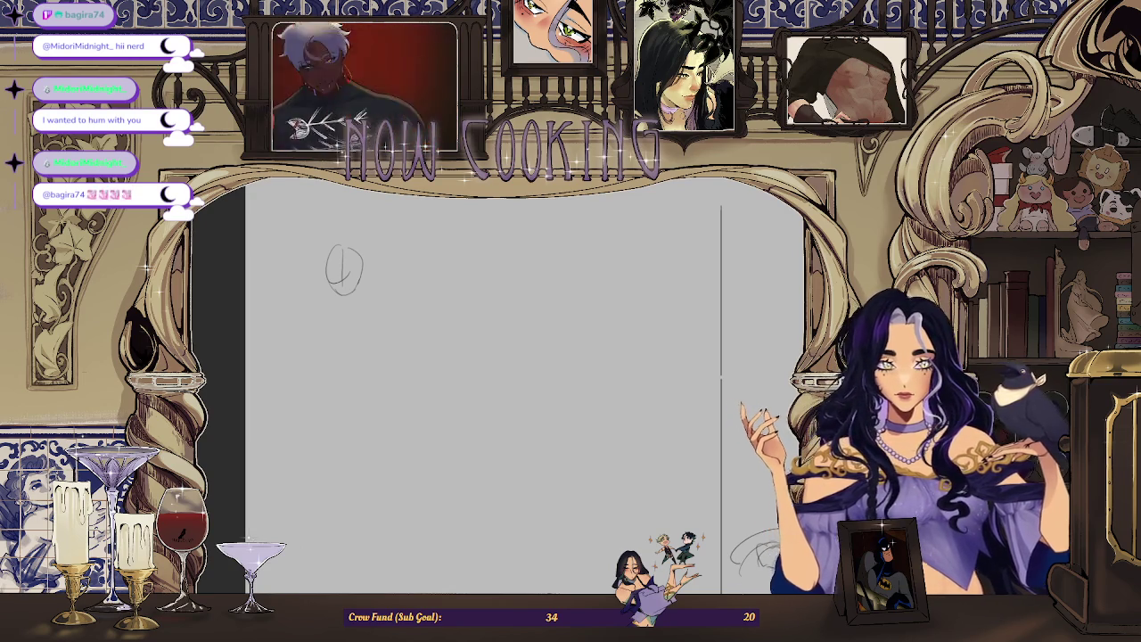
pyautogui.hotkey('ctrl', '0')
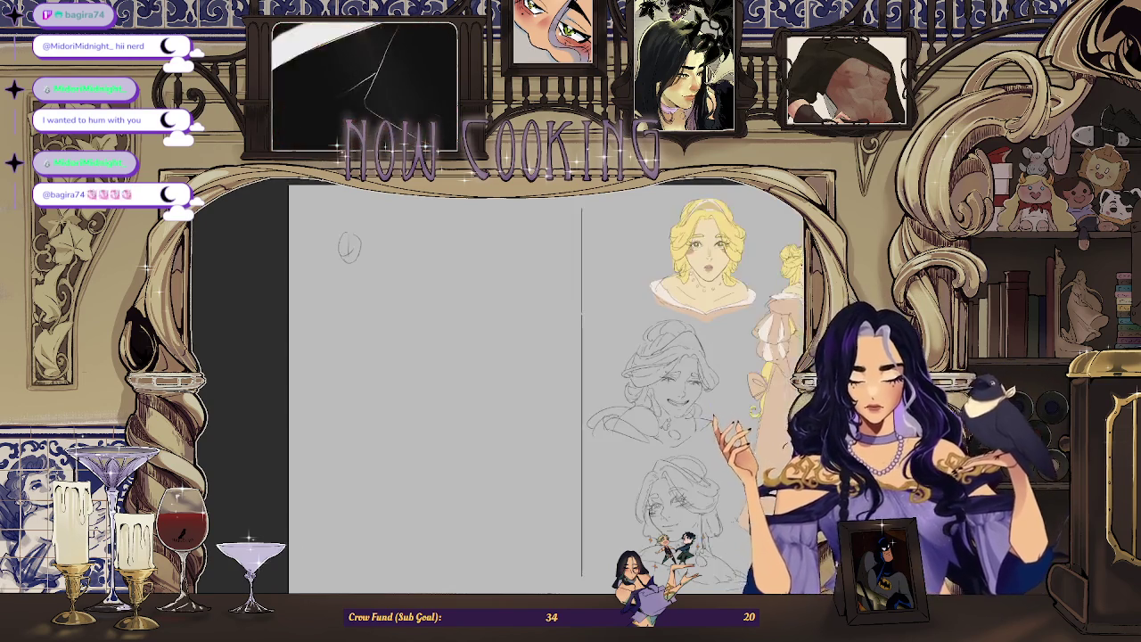
pyautogui.scroll(1, 355, 260)
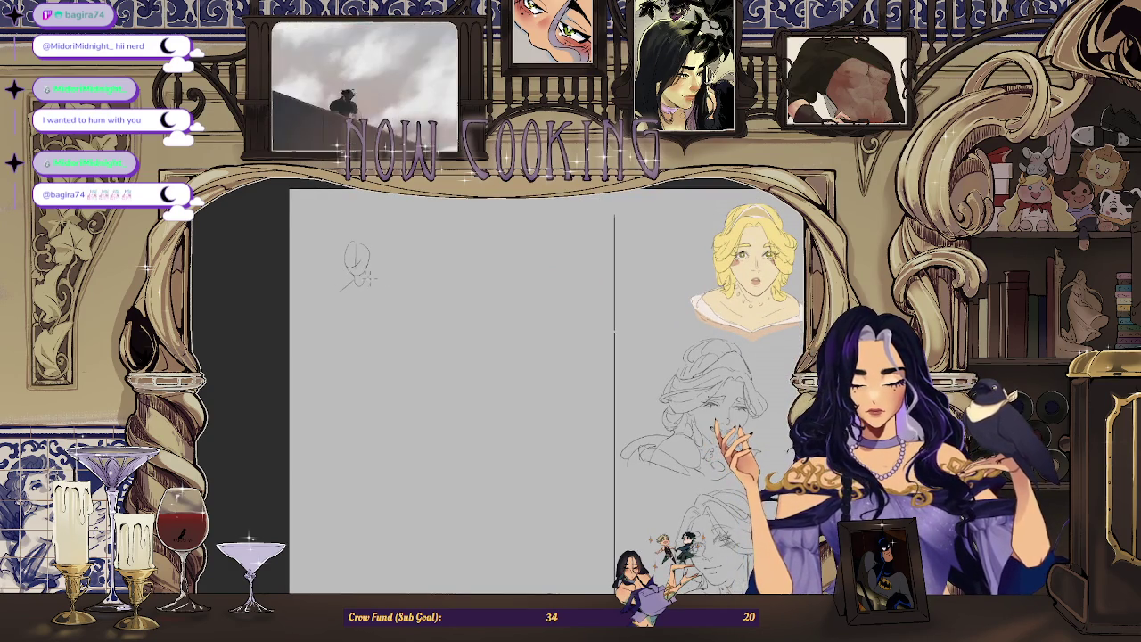
pyautogui.scroll(-1, 321, 310)
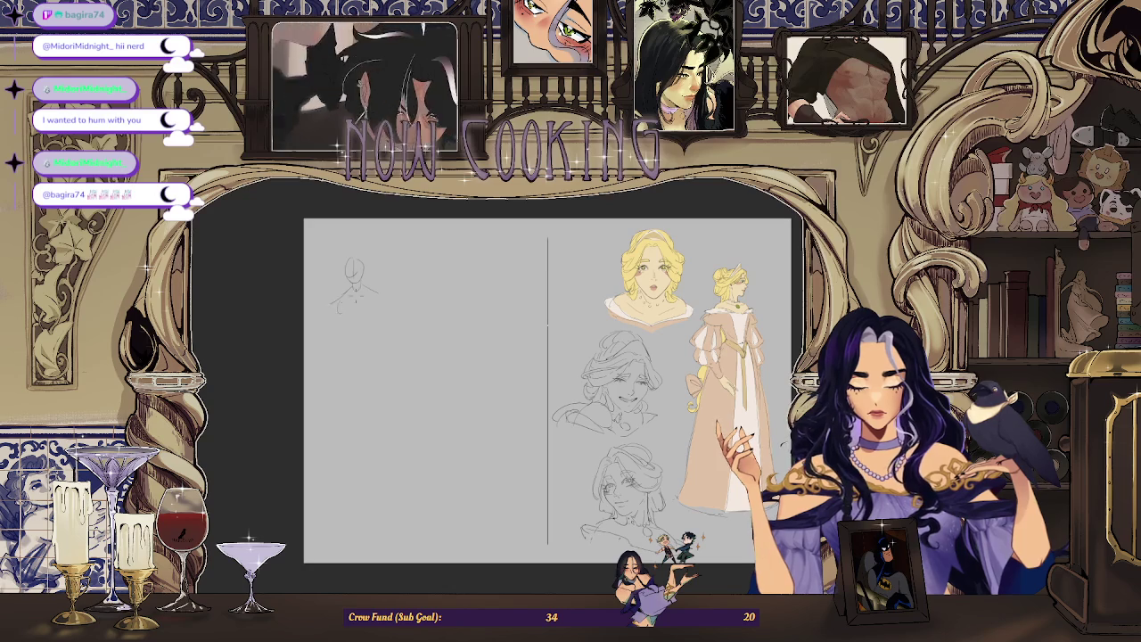
pyautogui.scroll(2, 360, 258)
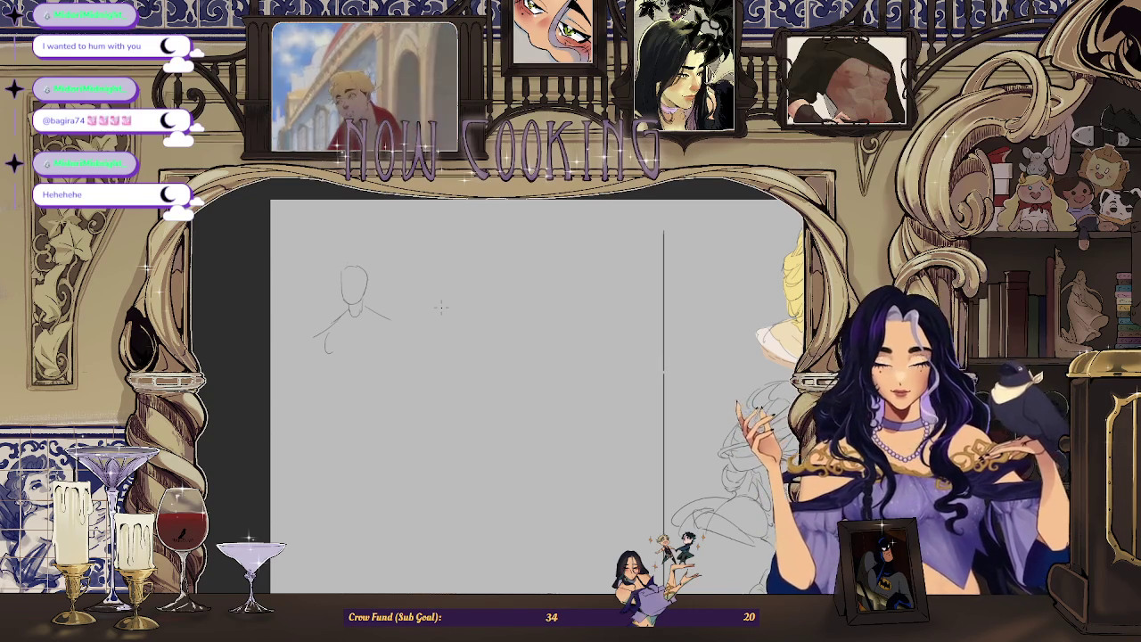
# Zoom in and redraw the head's left contour with a longer pencil stroke.
pyautogui.hotkey('ctrl', '+')
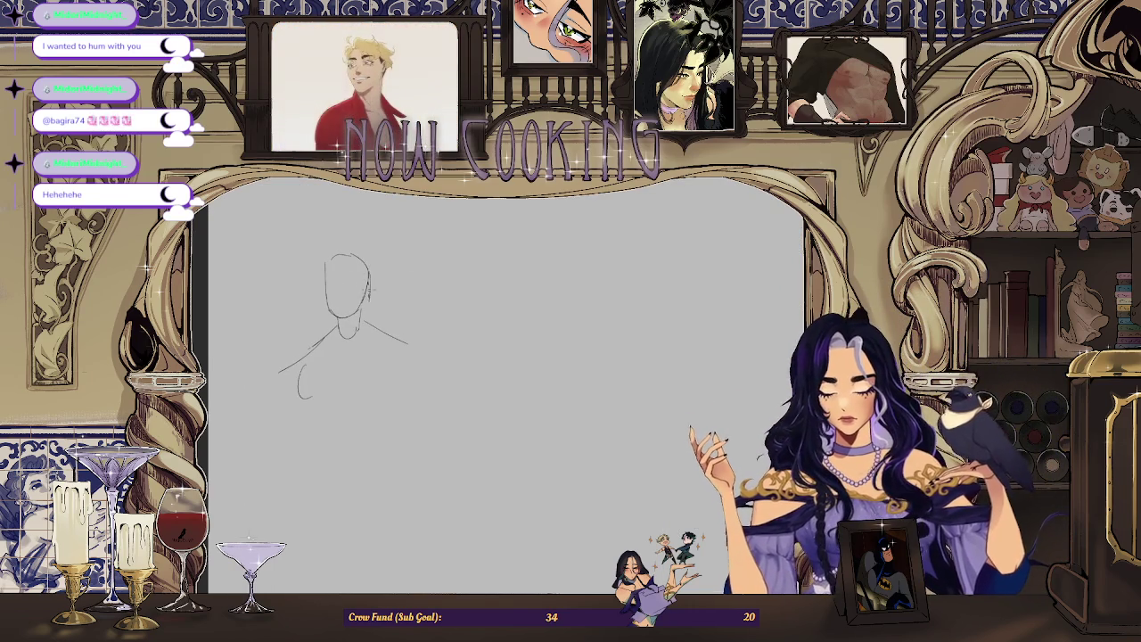
pyautogui.moveTo(323, 267); pyautogui.dragTo(321, 312)
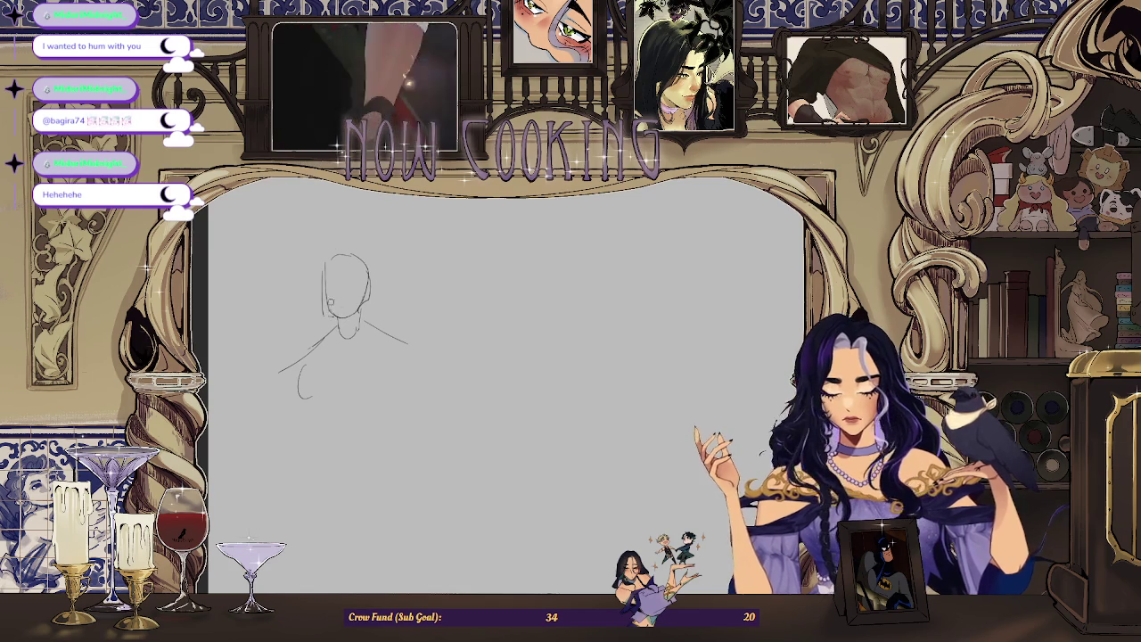
pyautogui.moveTo(327, 263); pyautogui.dragTo(322, 312)
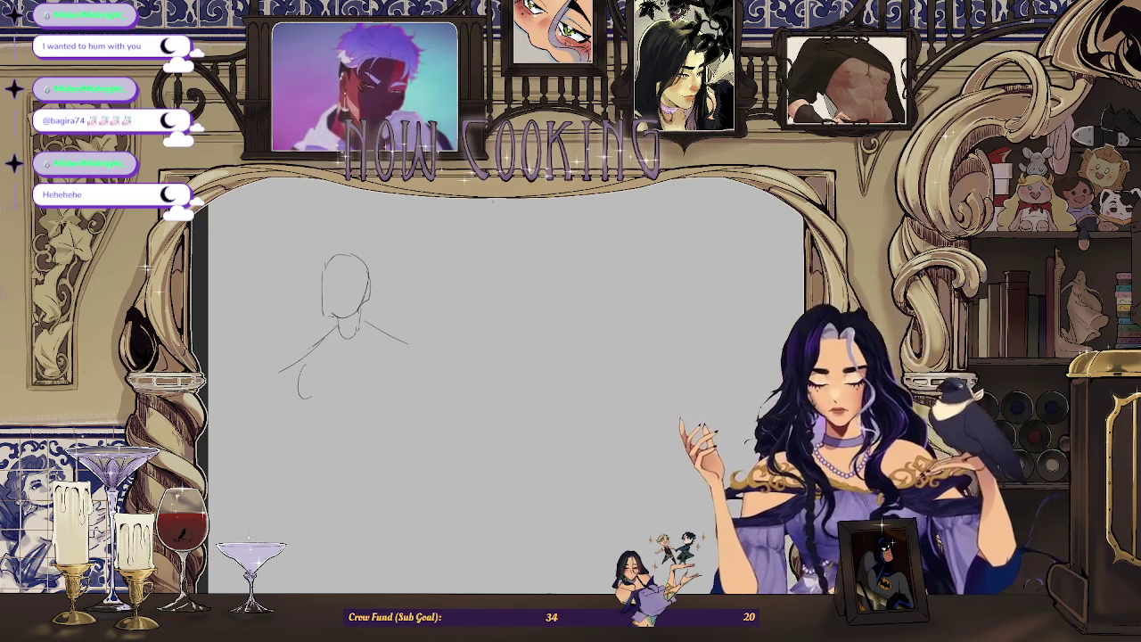
pyautogui.scroll(2, 312, 293)
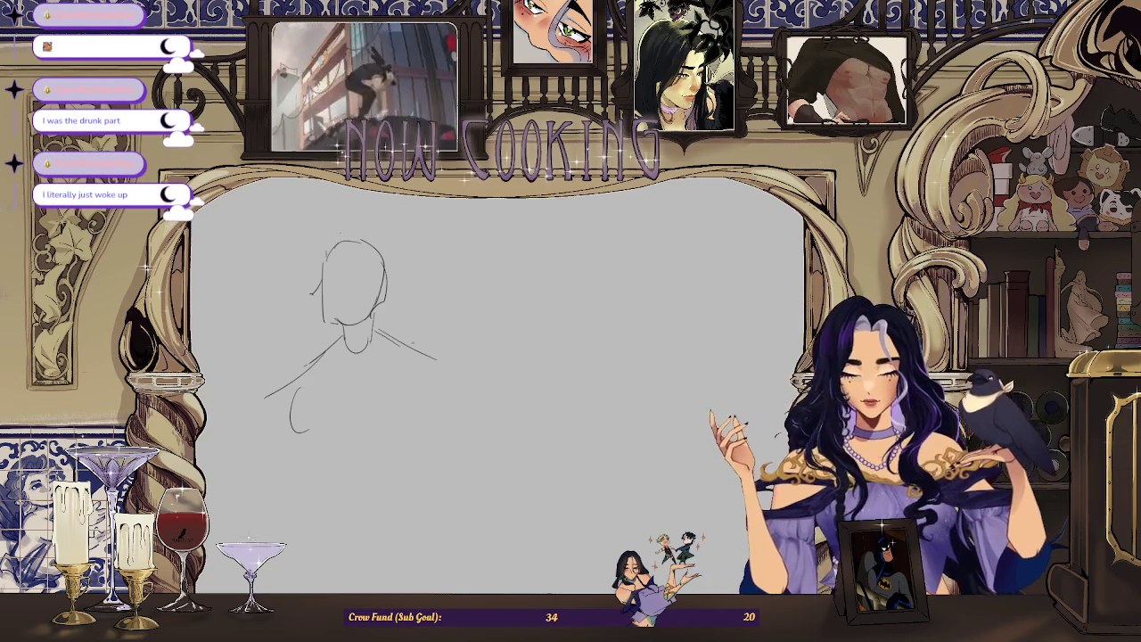
# Zoom in and out on the head-and-shoulders pencil sketch.
pyautogui.scroll(-2, 523, 333)
pyautogui.scroll(-2, 523, 334)
pyautogui.scroll(-2, 523, 334)
pyautogui.scroll(-2, 523, 333)
pyautogui.scroll(3, 523, 334)
pyautogui.scroll(2, 523, 333)
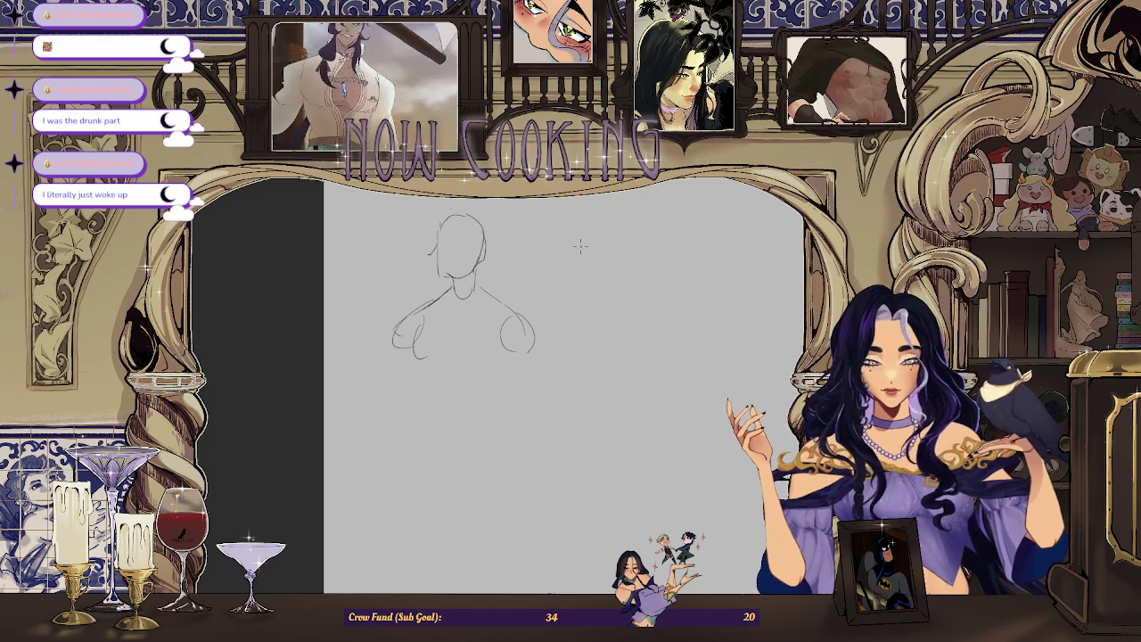
pyautogui.scroll(-2, 579, 246)
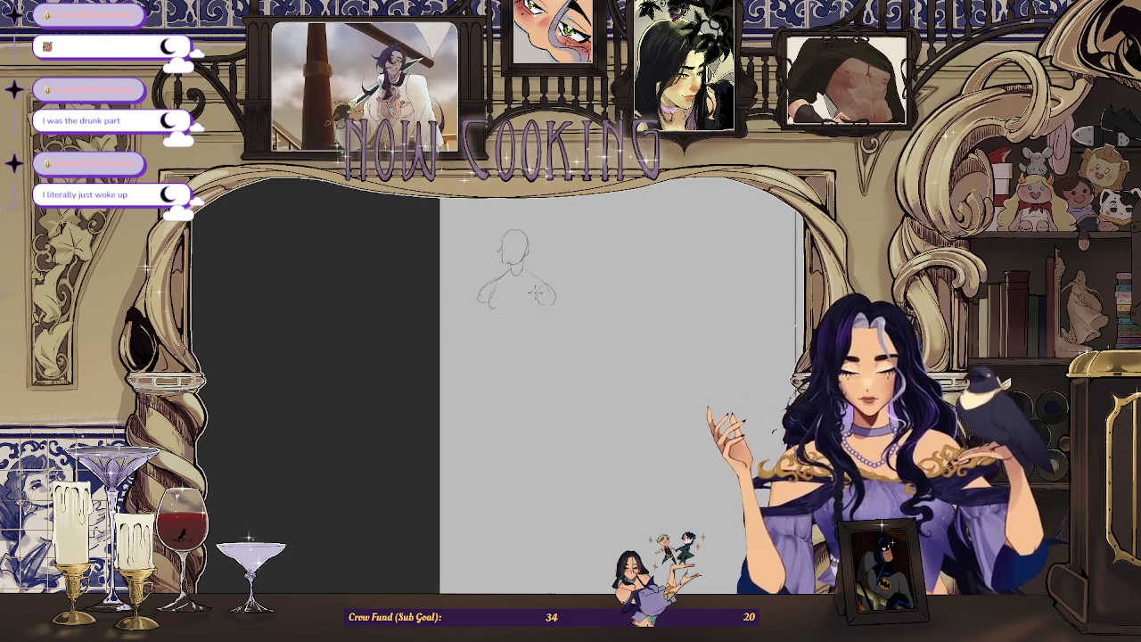
pyautogui.scroll(-1, 536, 289)
# Mirror the canvas horizontally and pan and zoom to check the figure's proportions.
pyautogui.press('m')
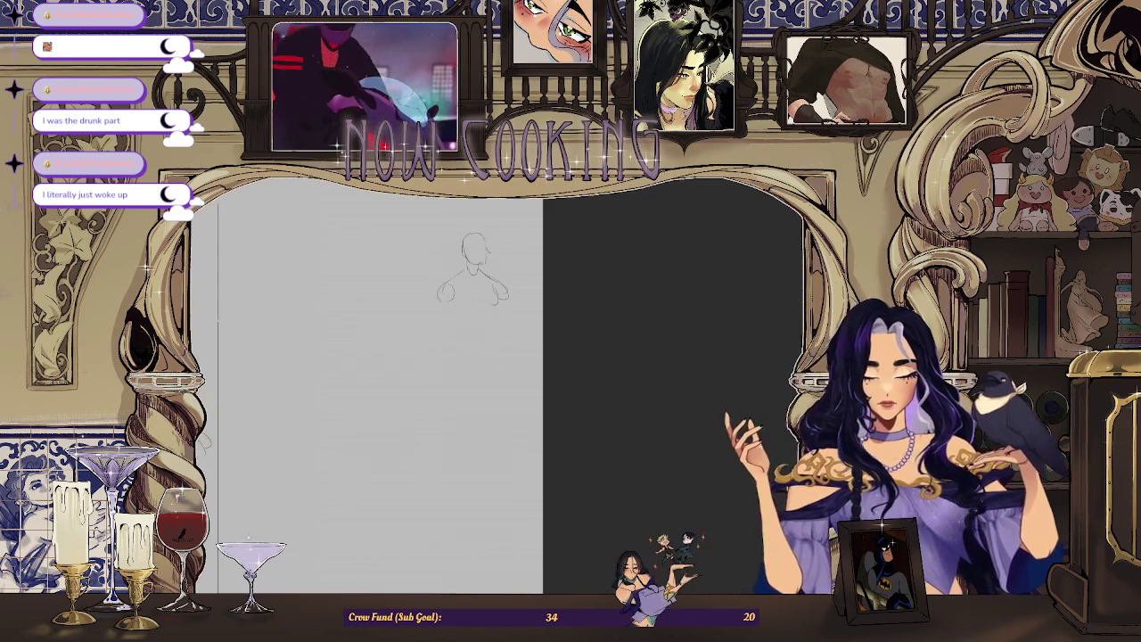
pyautogui.moveTo(726, 205); pyautogui.dragTo(749, 186)
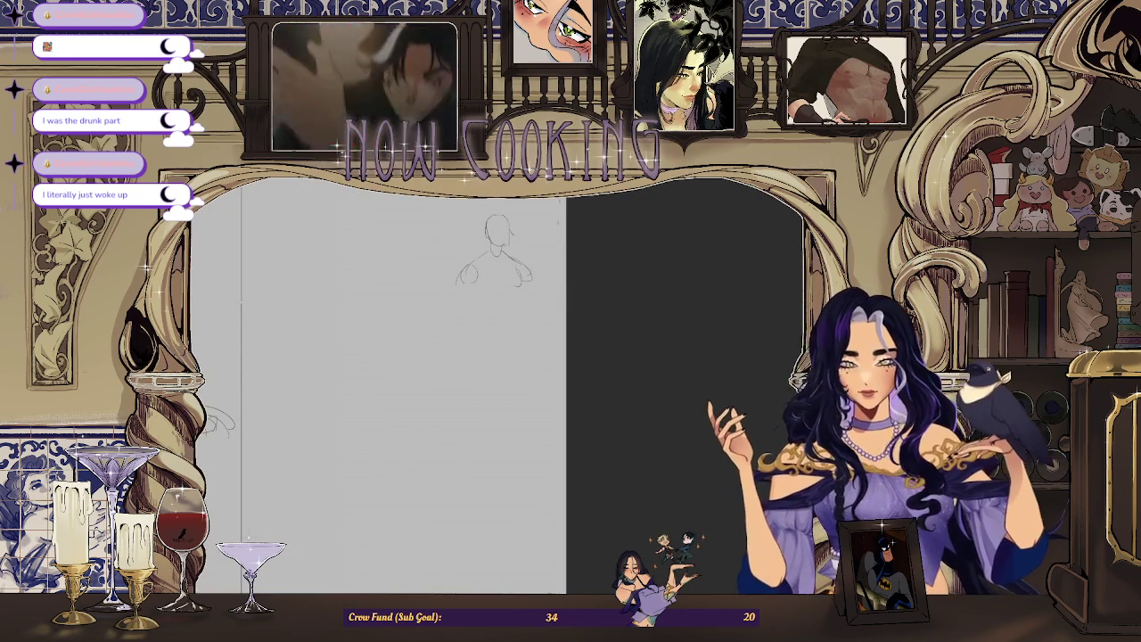
pyautogui.scroll(-2, 570, 310)
pyautogui.scroll(1, 570, 310)
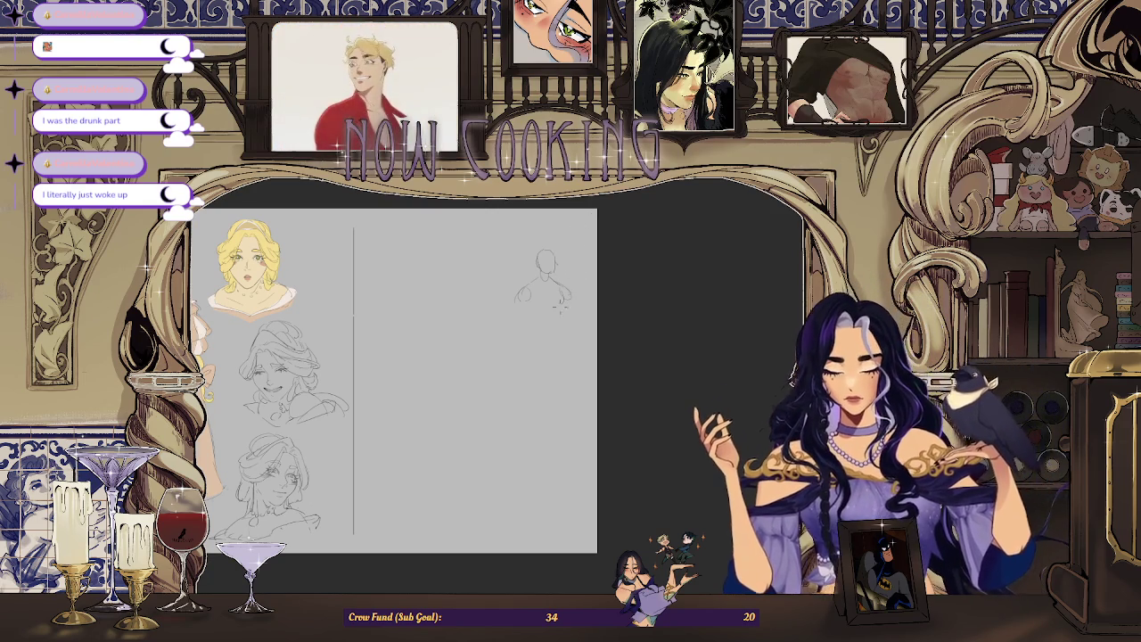
pyautogui.scroll(1, 545, 304)
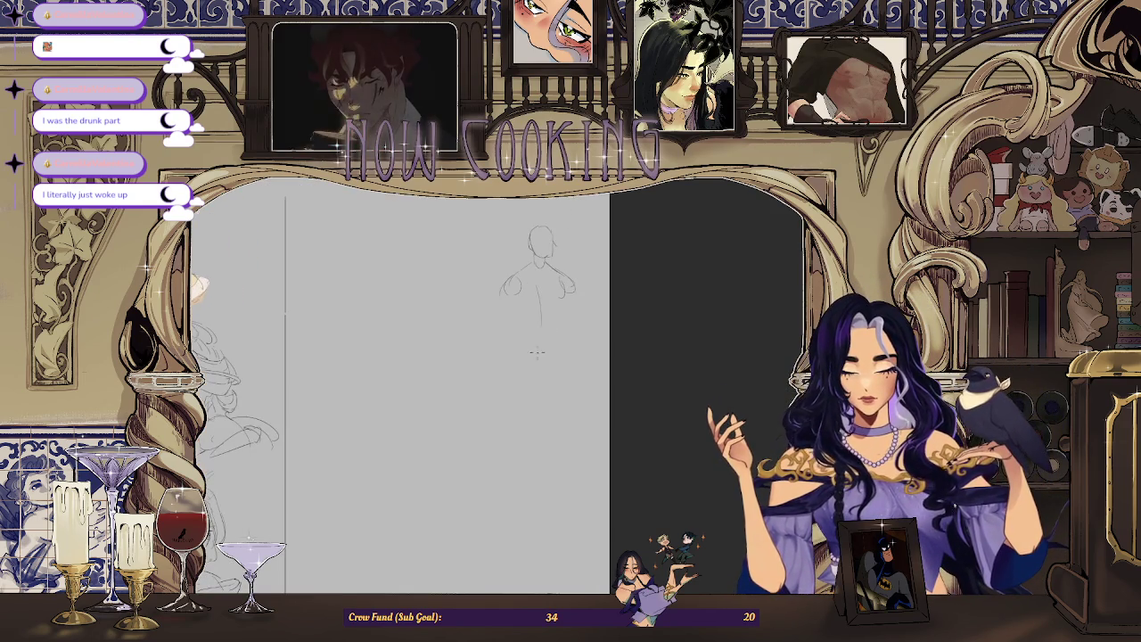
pyautogui.scroll(-2, 536, 359)
pyautogui.scroll(-1, 535, 358)
pyautogui.scroll(2, 536, 358)
pyautogui.scroll(1, 536, 358)
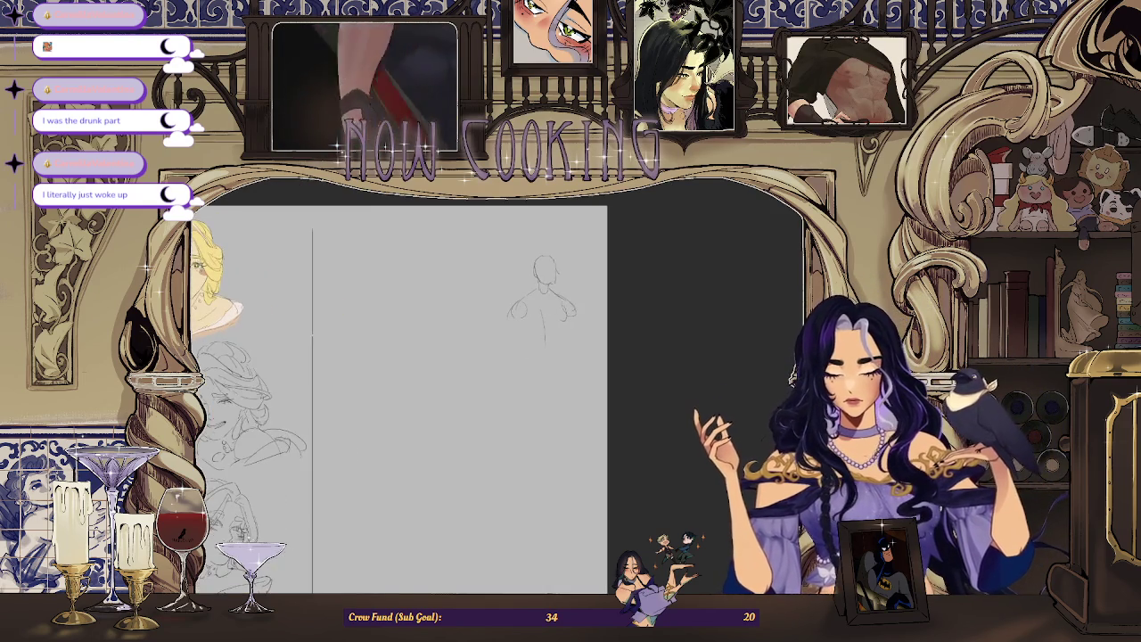
# Flip the canvas again, draw a spine stroke down the figure, then undo it.
pyautogui.press('m')
pyautogui.moveTo(431, 299); pyautogui.dragTo(430, 354)
pyautogui.hotkey('ctrl', 'z')
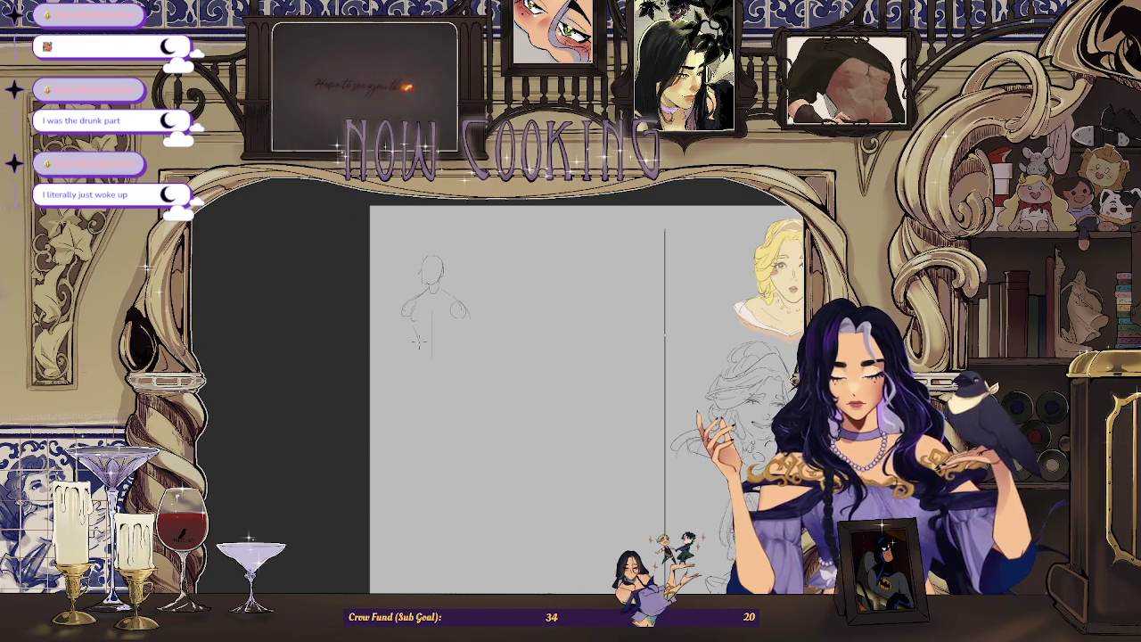
pyautogui.scroll(-1, 439, 375)
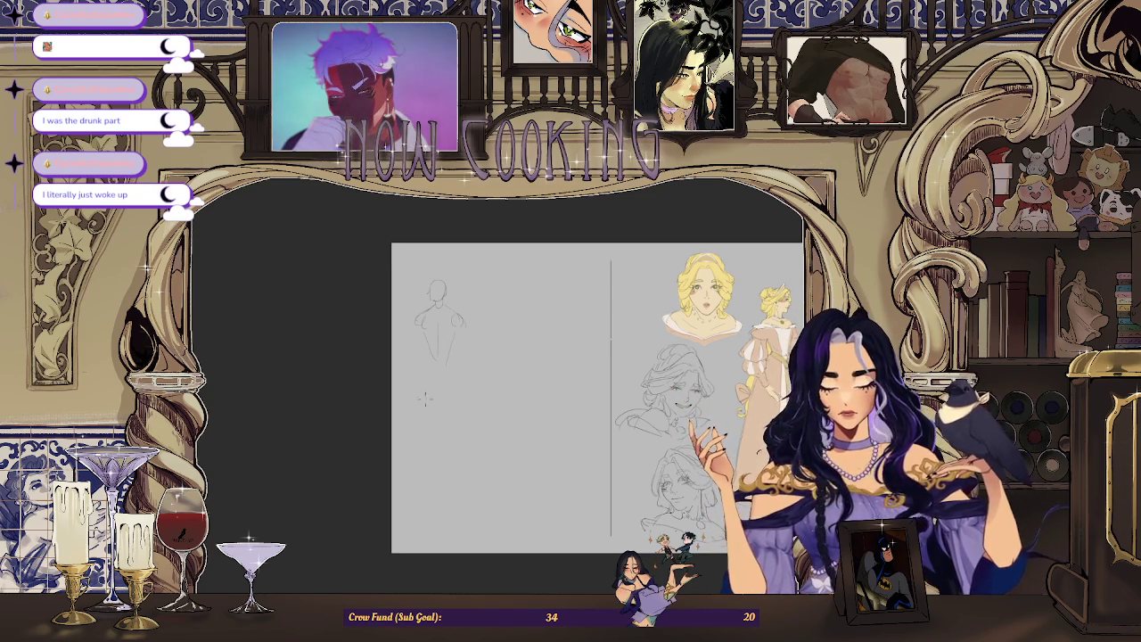
# Draw two long vertical leg lines down to the feet, then unmirror the canvas view.
pyautogui.moveTo(426, 396); pyautogui.dragTo(434, 481)
pyautogui.moveTo(435, 375); pyautogui.dragTo(439, 454)
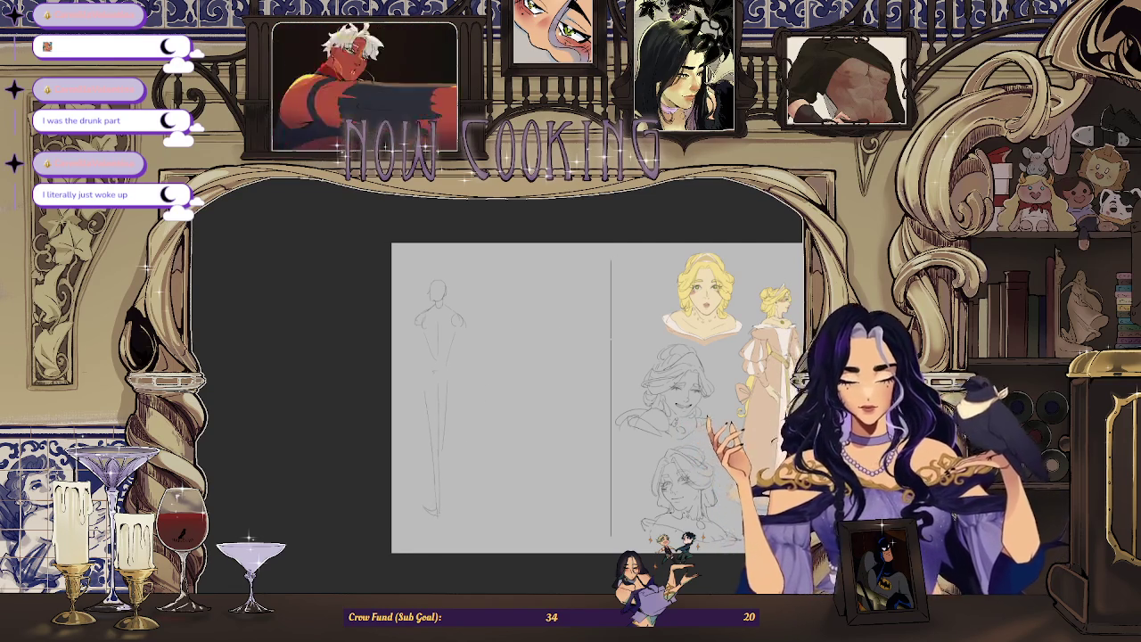
pyautogui.press('m')
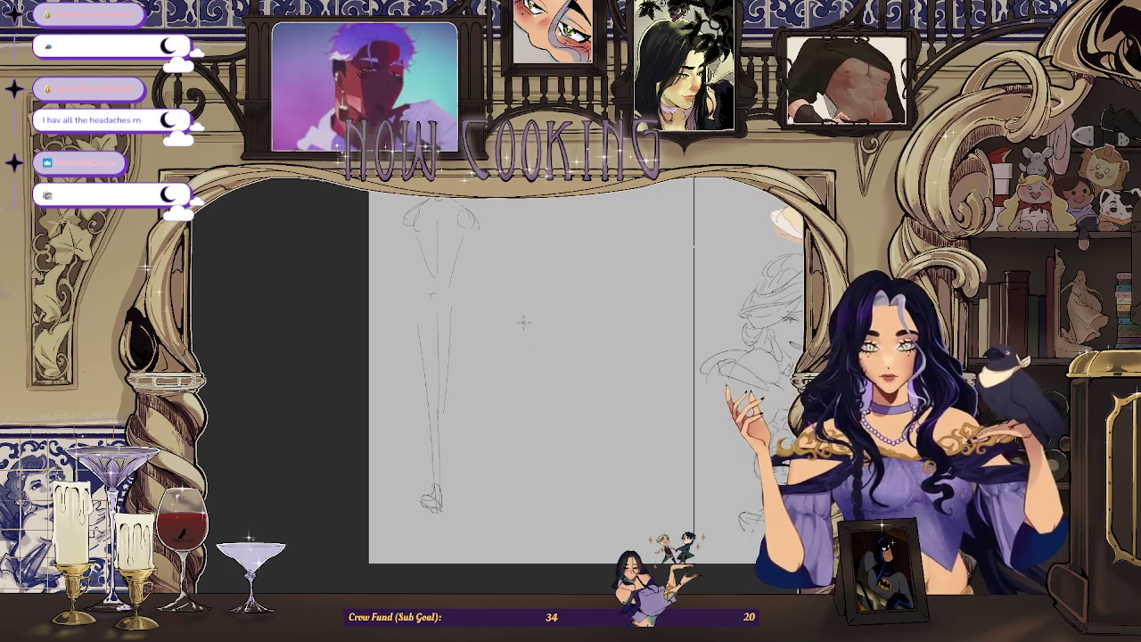
pyautogui.scroll(2, 524, 339)
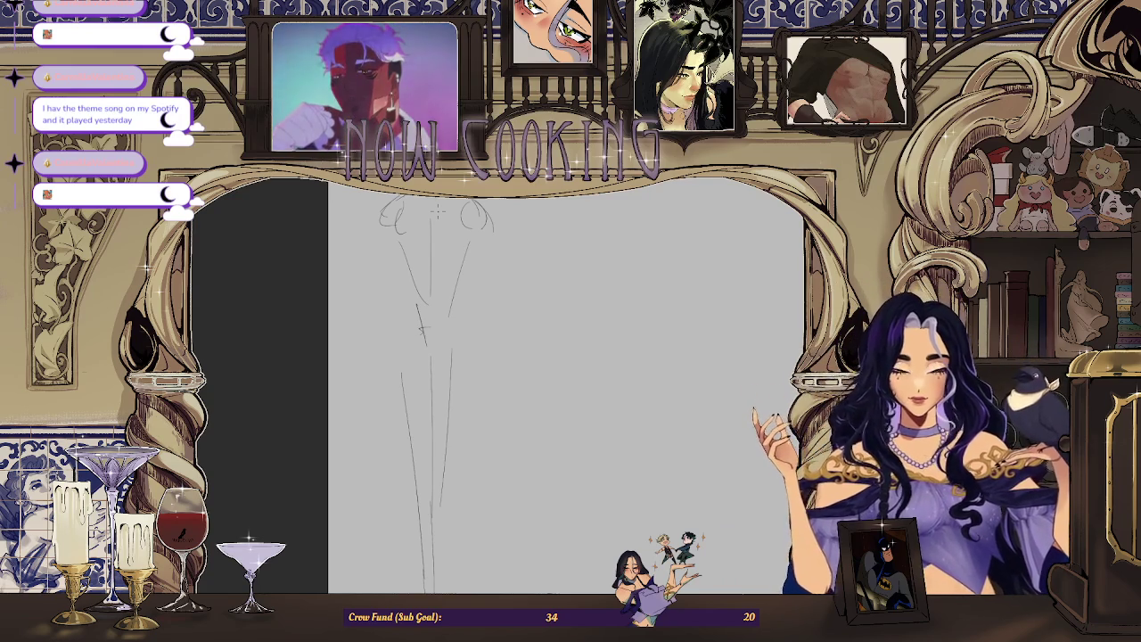
pyautogui.scroll(-3, 438, 211)
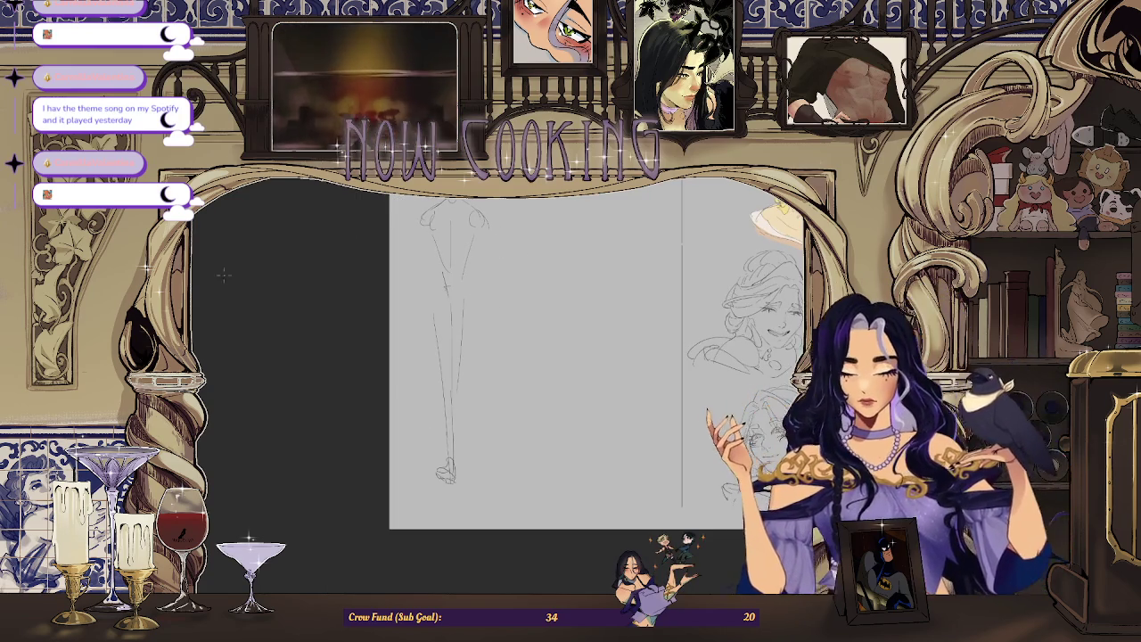
# Draw a waist curve and shift the lassoed lower body slightly right, then deselect.
pyautogui.moveTo(424, 302)
pyautogui.mouseDown()
pyautogui.moveTo(481, 288)
pyautogui.moveTo(446, 495)
pyautogui.moveTo(468, 292)
pyautogui.mouseUp()
pyautogui.hotkey('ctrl', 't')
pyautogui.moveTo(451, 431); pyautogui.dragTo(454, 431)
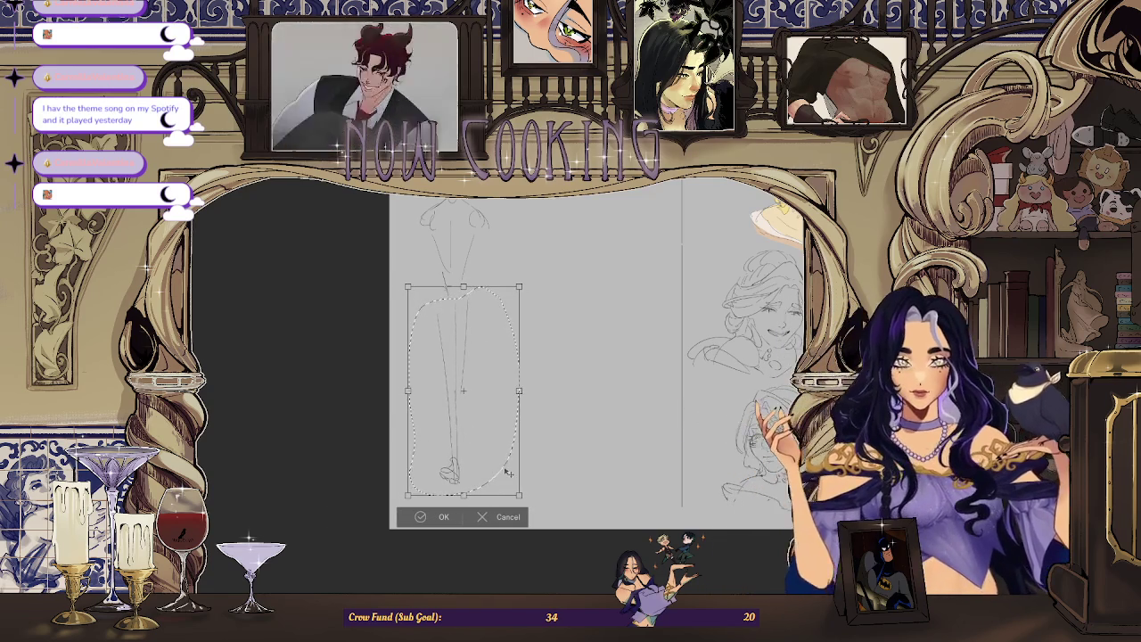
pyautogui.click(444, 517)
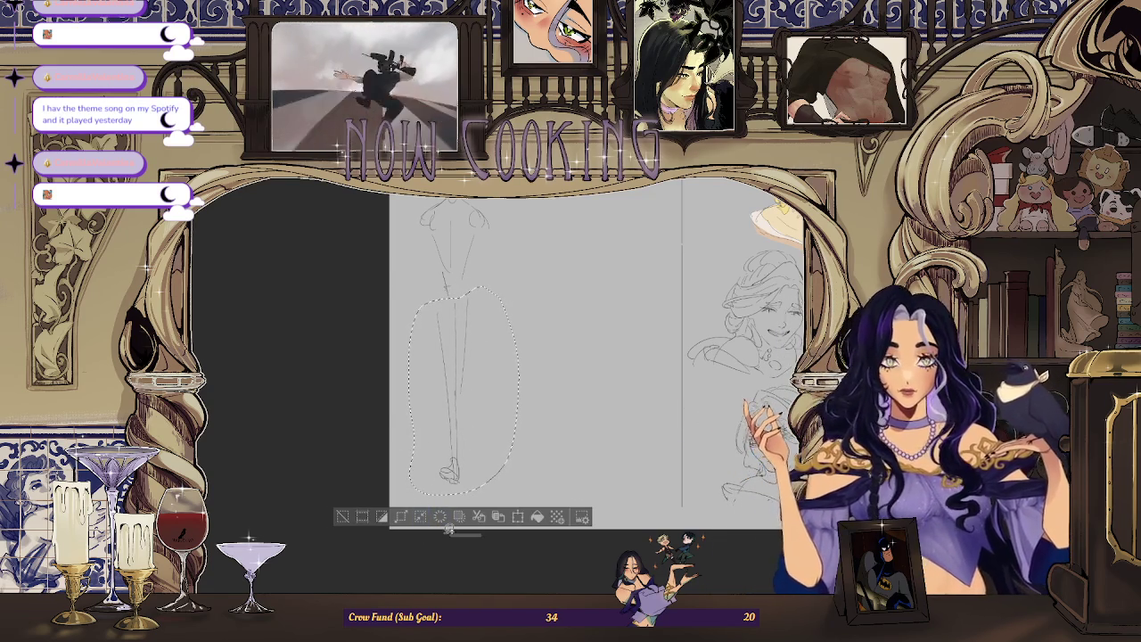
pyautogui.click(343, 516)
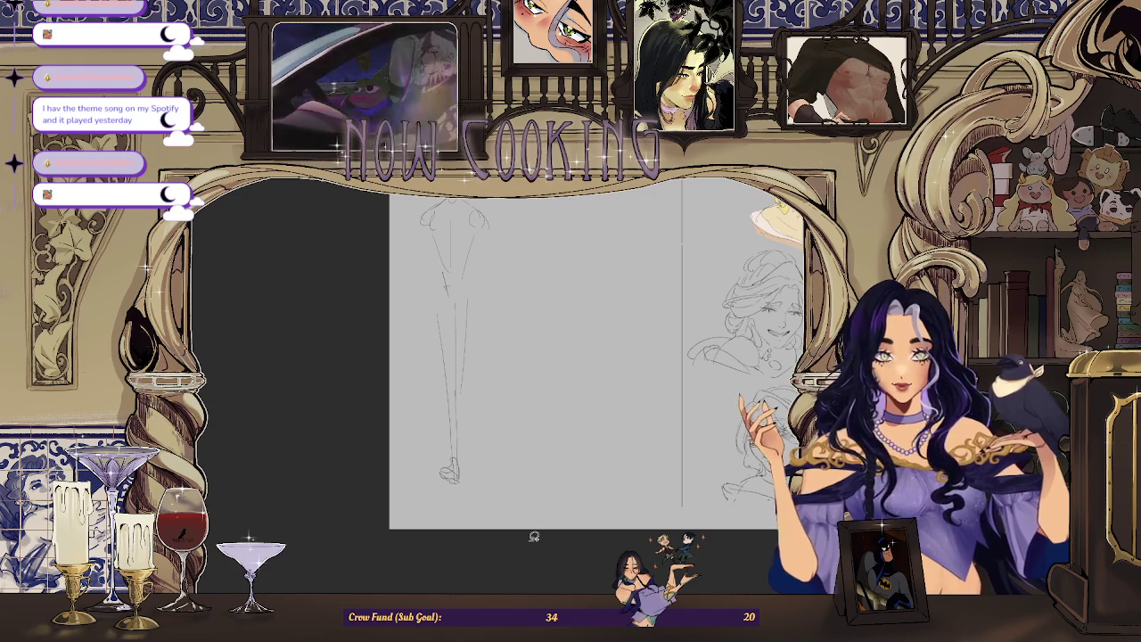
pyautogui.scroll(1, 436, 303)
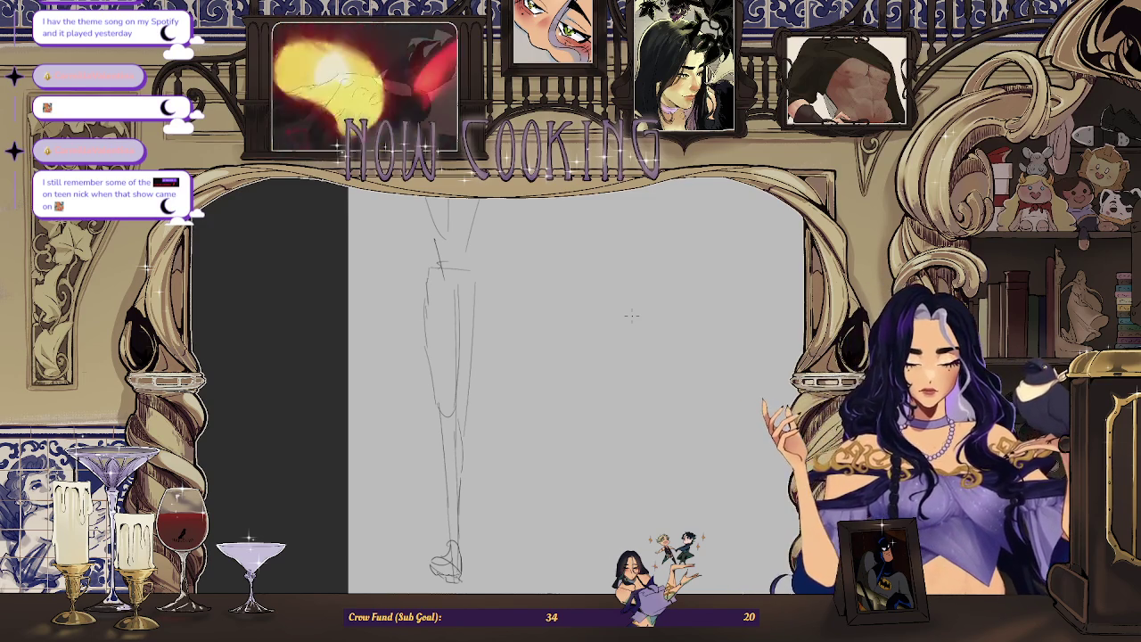
# Zoom and pan around the figure's legs to refine their joints and contours.
pyautogui.scroll(-2, 471, 321)
pyautogui.scroll(2, 471, 320)
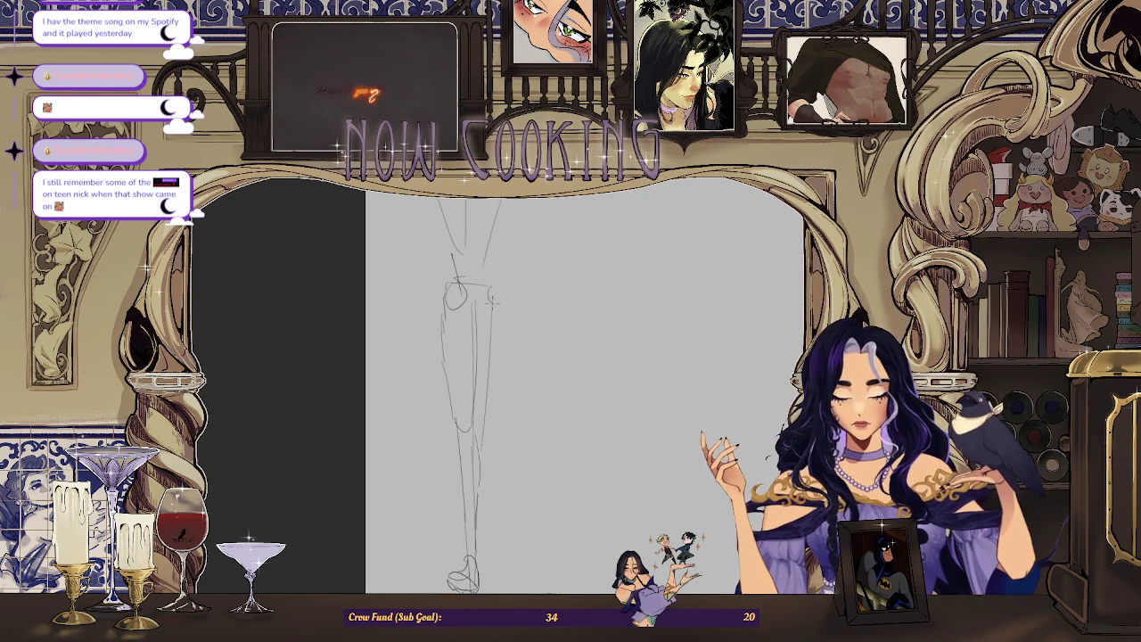
pyautogui.scroll(-2, 472, 357)
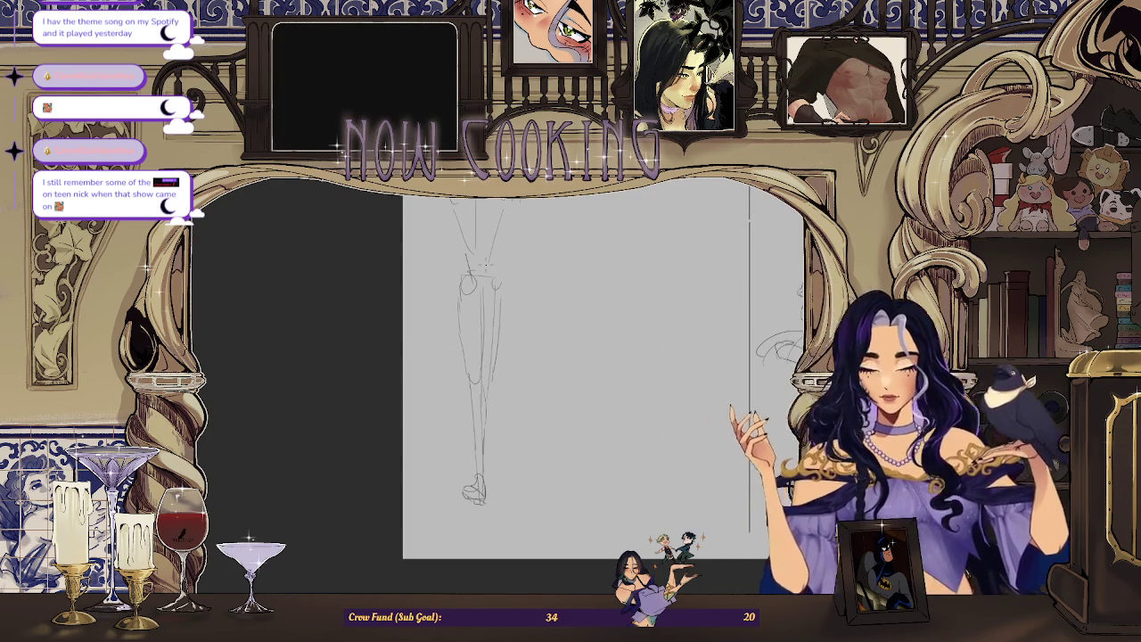
pyautogui.scroll(1, 570, 375)
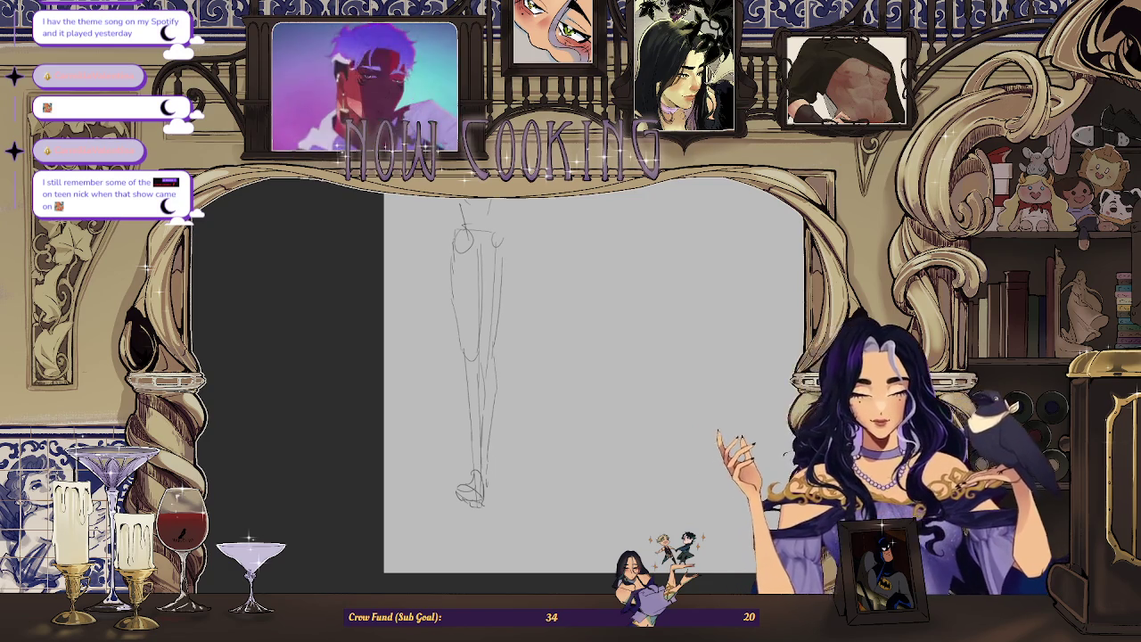
pyautogui.hscroll(5, 588, 375)
pyautogui.scroll(-1, 375, 347)
pyautogui.scroll(1, 463, 348)
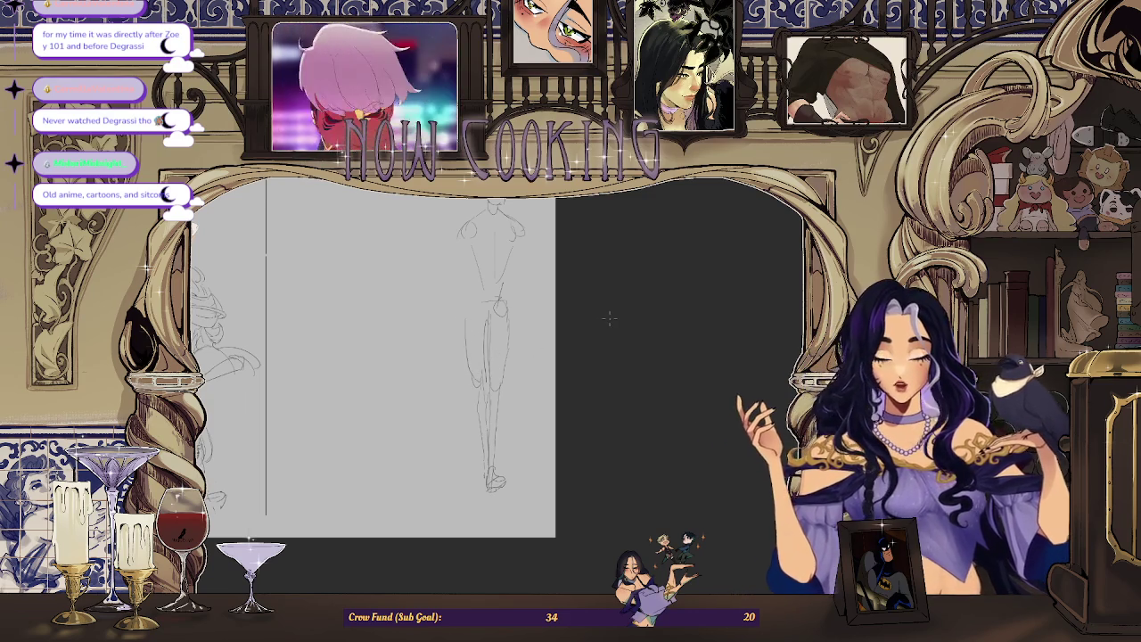
pyautogui.scroll(2, 473, 385)
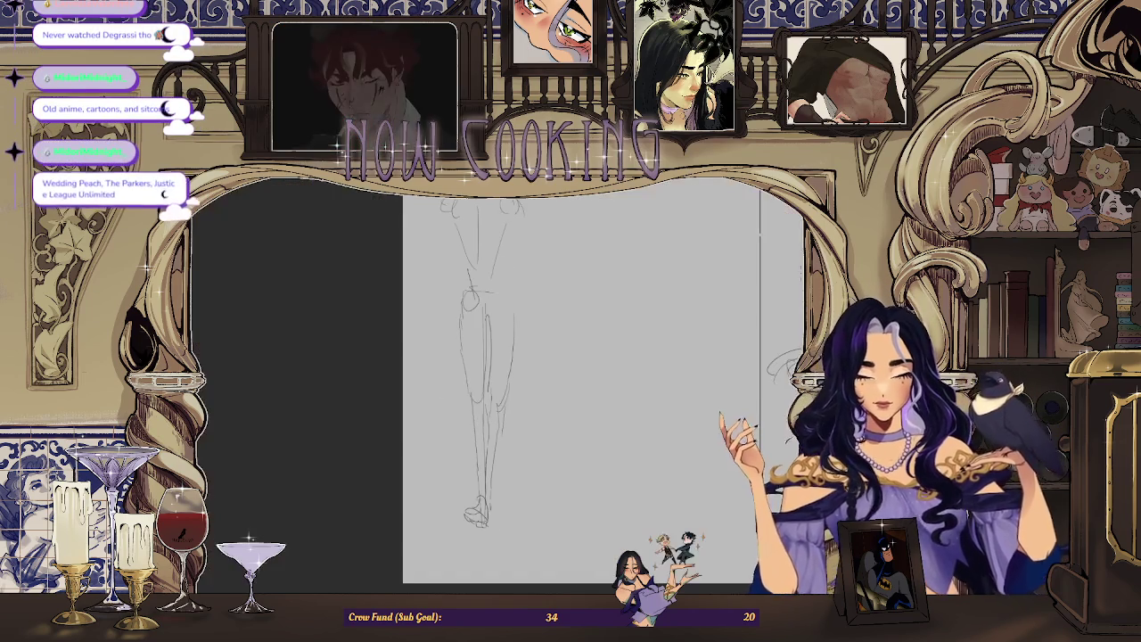
pyautogui.press('h')
pyautogui.scroll(-2, 509, 386)
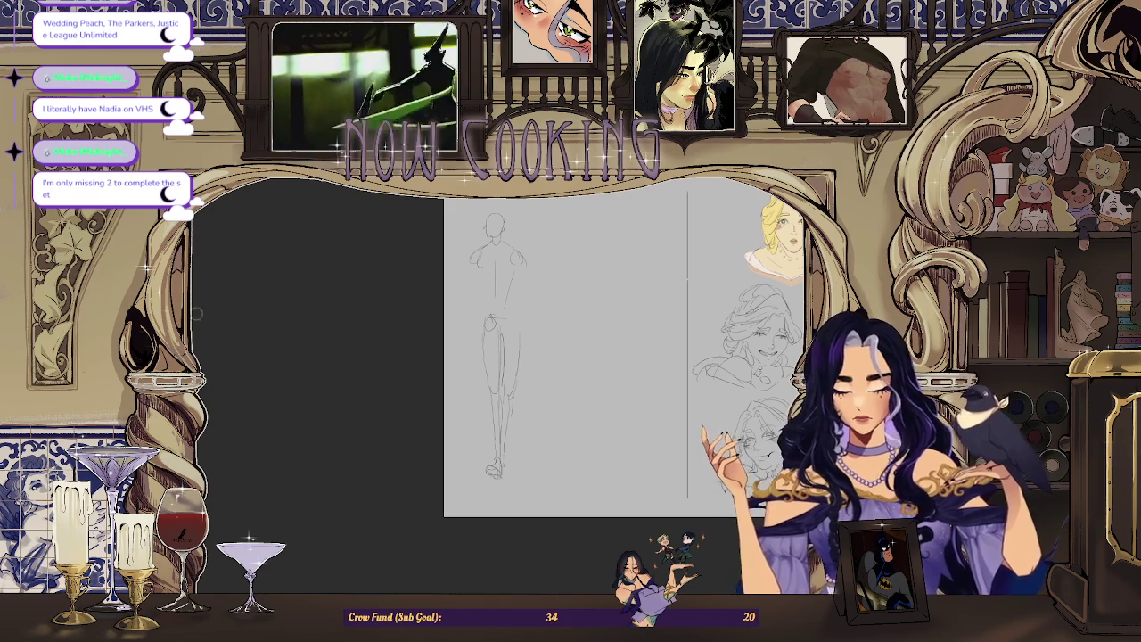
# Draw a curved stroke, then lasso, transform and commit the figure's upper body and deselect.
pyautogui.scroll(1, 535, 356)
pyautogui.moveTo(476, 302); pyautogui.dragTo(578, 270)
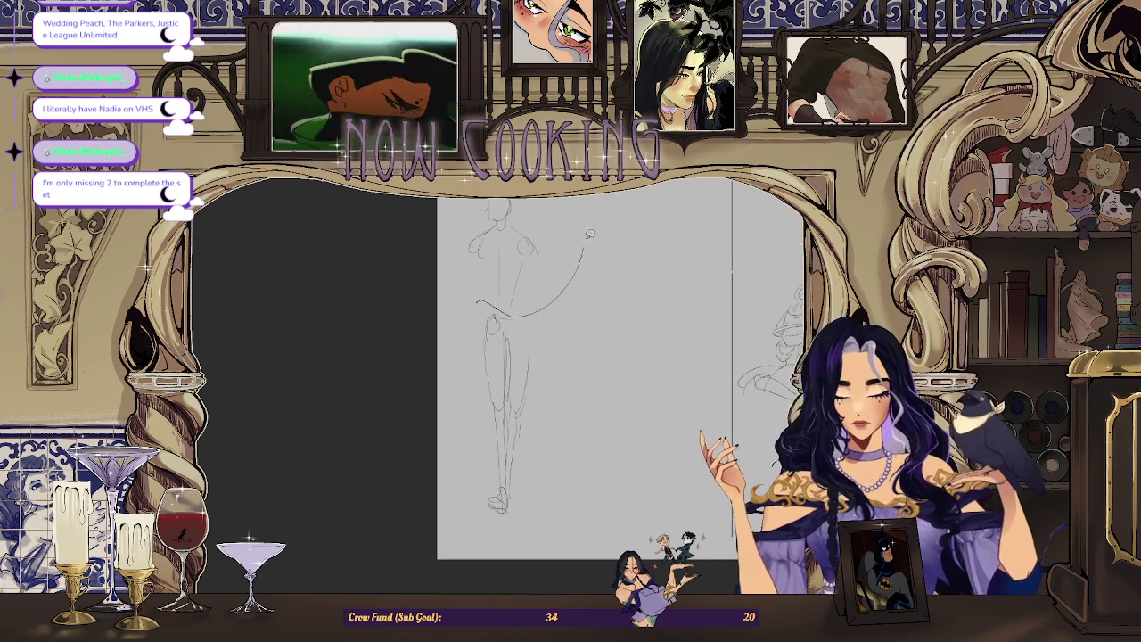
pyautogui.moveTo(478, 303); pyautogui.dragTo(481, 307)
pyautogui.hotkey('ctrl', 't')
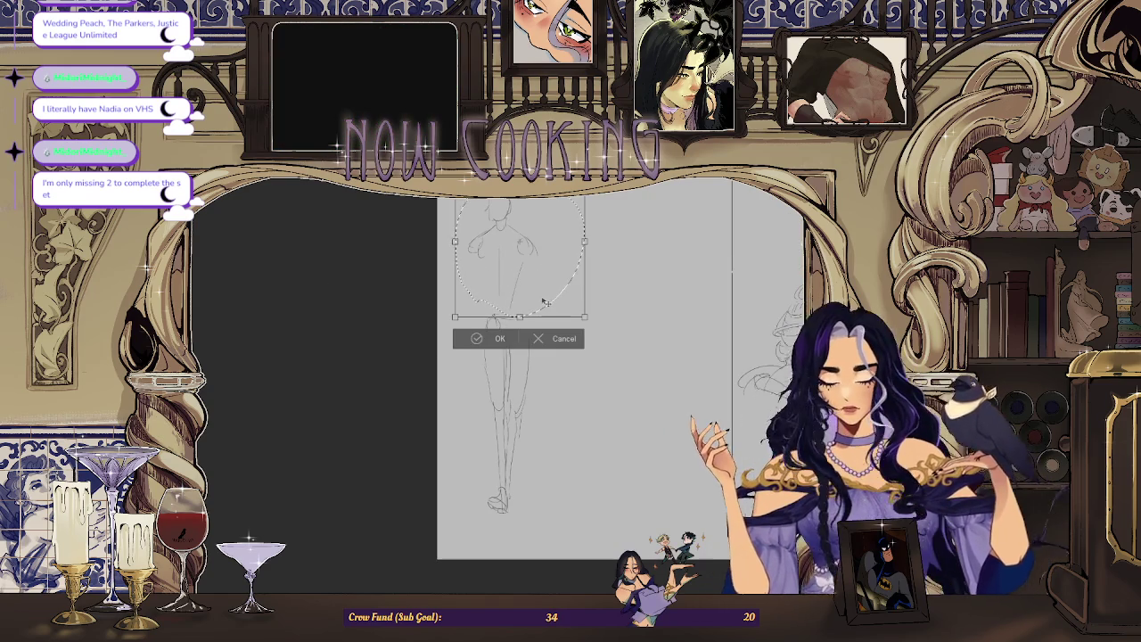
pyautogui.press('Return')
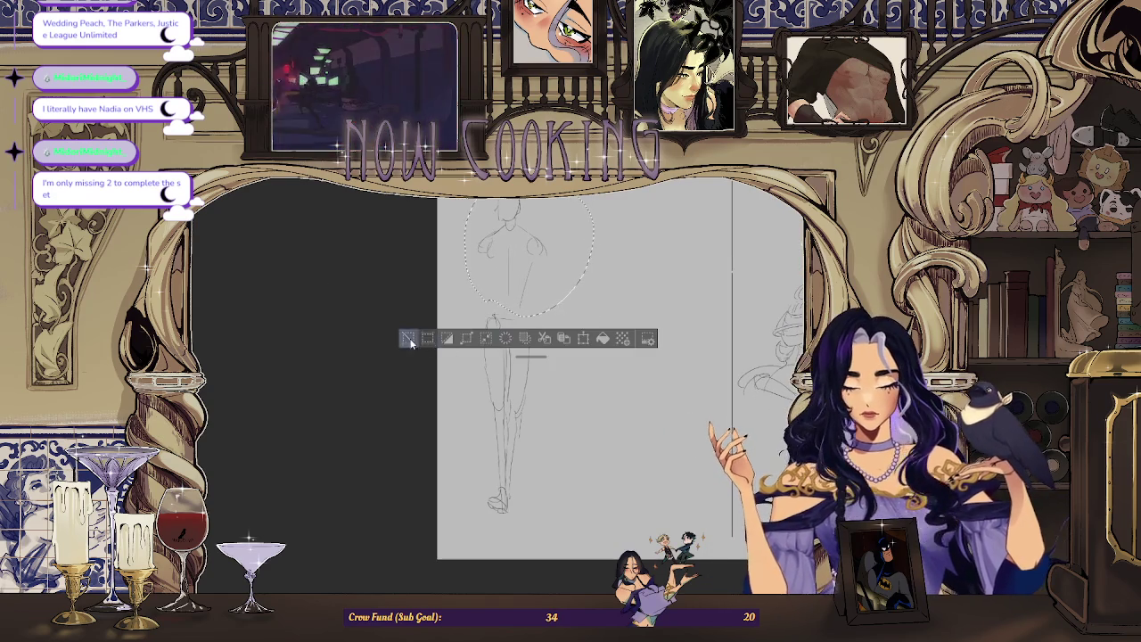
pyautogui.hotkey('ctrl', 'd')
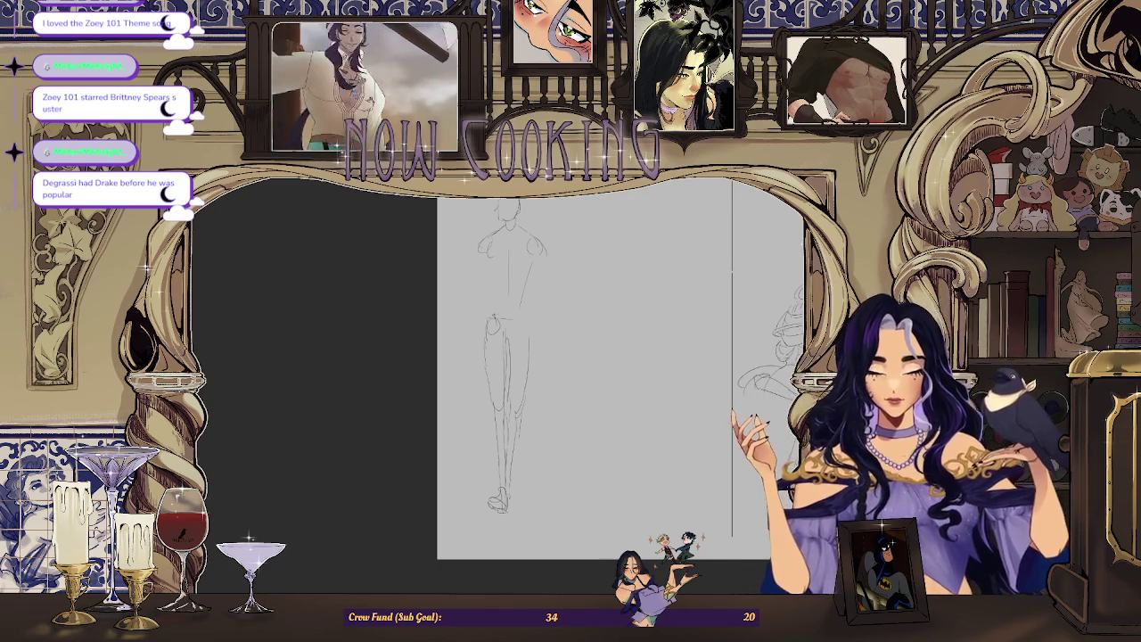
pyautogui.moveTo(512, 359); pyautogui.dragTo(532, 293)
pyautogui.hotkey('ctrl', 'd')
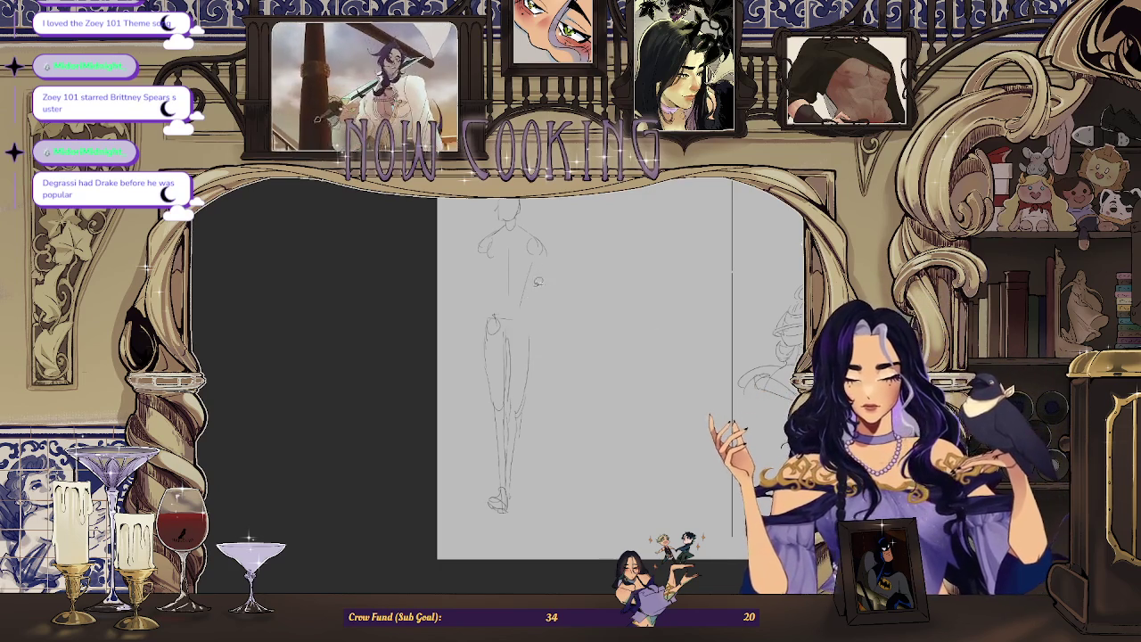
pyautogui.scroll(1, 528, 314)
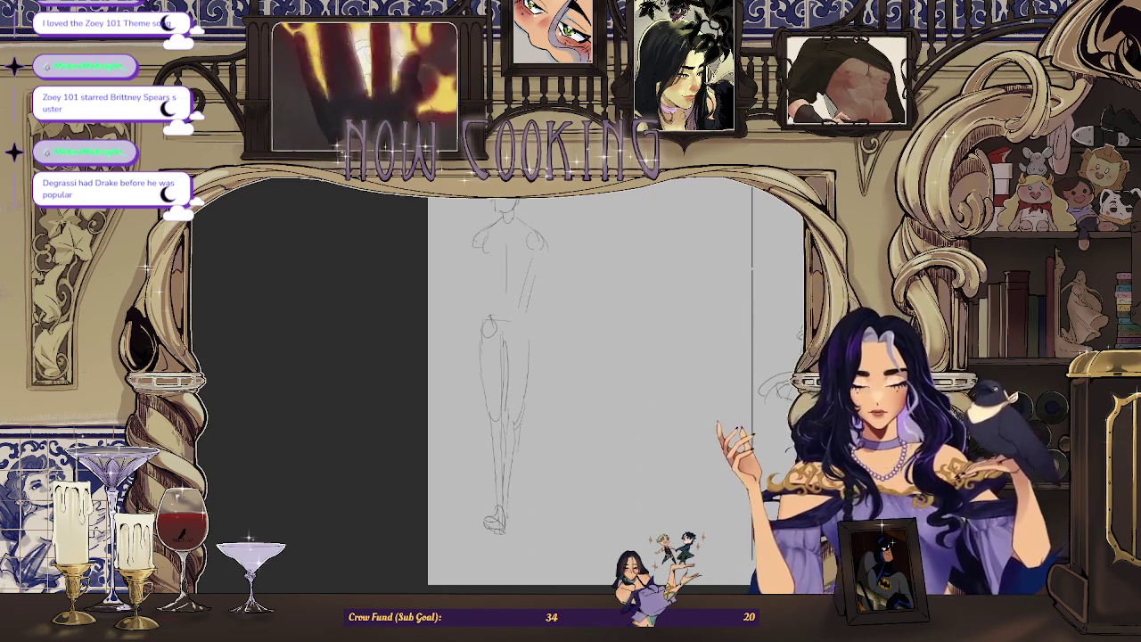
pyautogui.moveTo(465, 272); pyautogui.dragTo(461, 330)
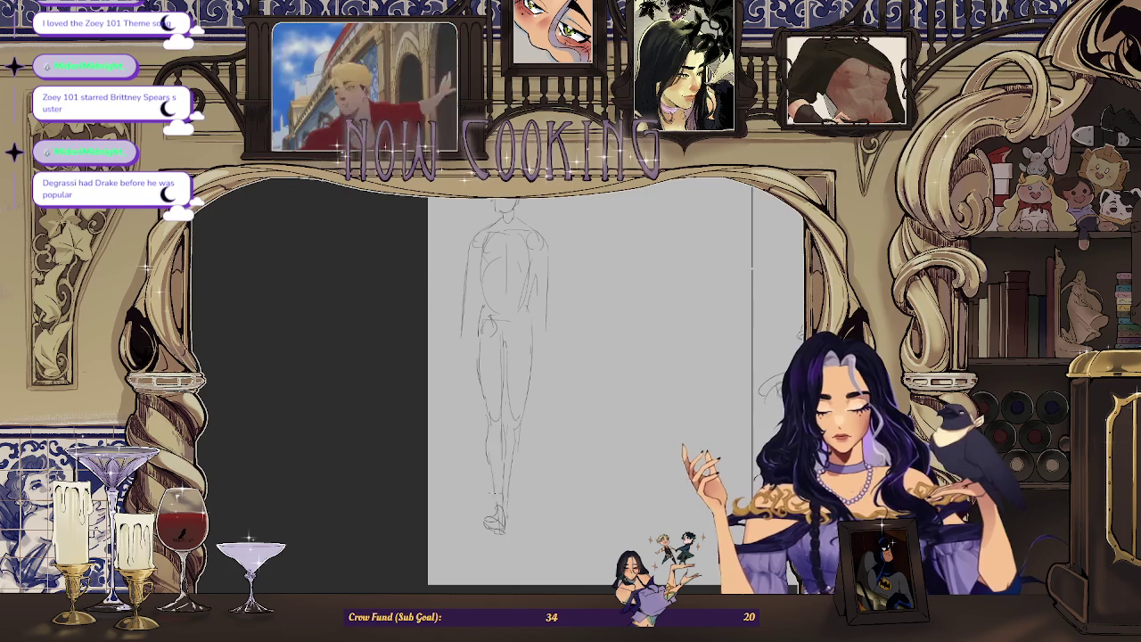
# Add small pencil strokes at the figure's foot and ankle, undoing the redrawn ankle circle.
pyautogui.scroll(-3, 589, 374)
pyautogui.scroll(2, 588, 374)
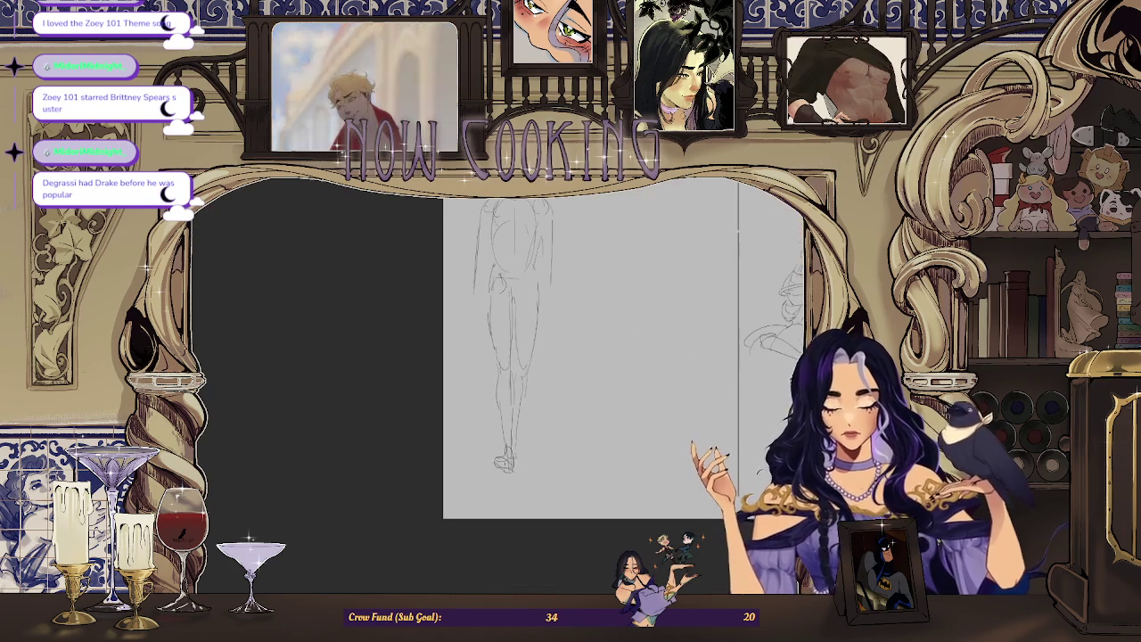
pyautogui.scroll(1, 512, 356)
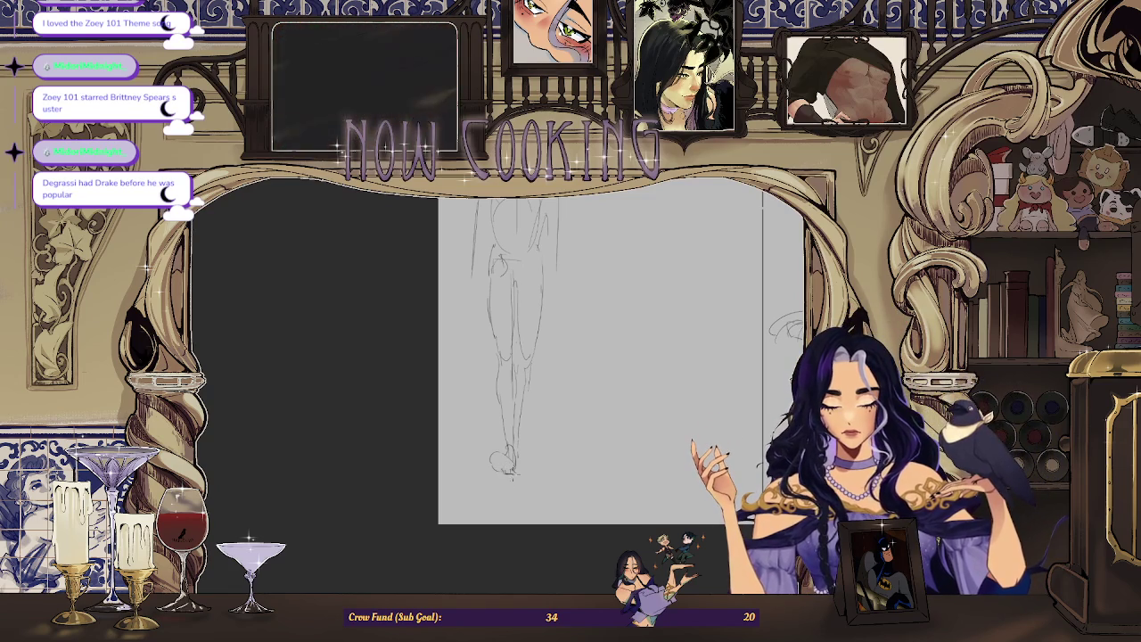
pyautogui.moveTo(516, 451); pyautogui.dragTo(509, 466)
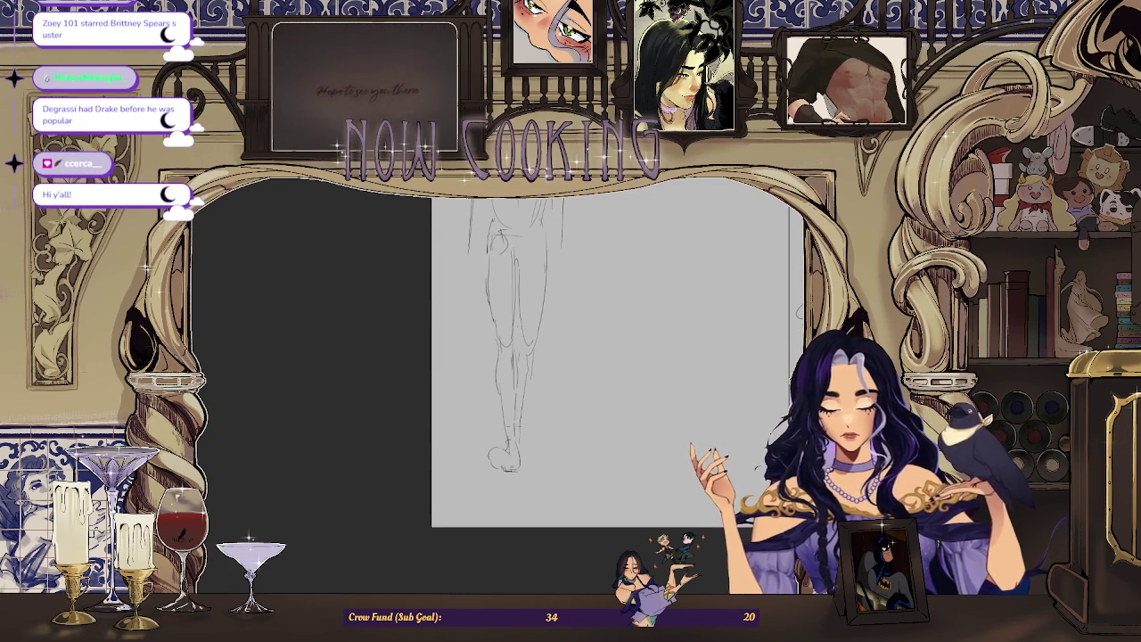
pyautogui.moveTo(510, 401); pyautogui.dragTo(505, 417)
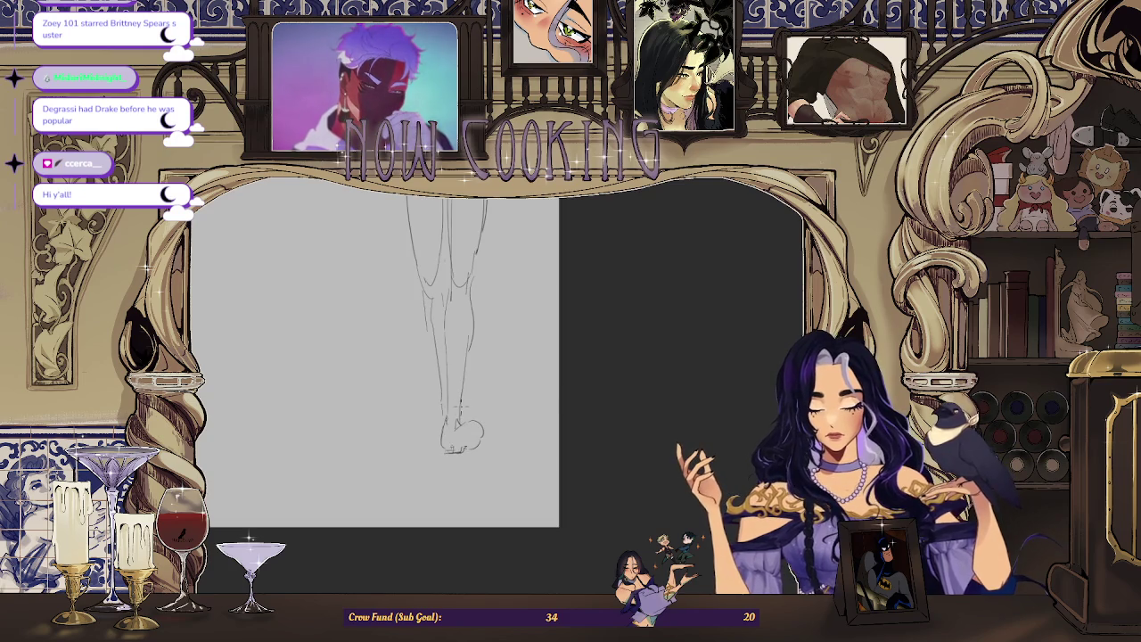
pyautogui.moveTo(451, 408); pyautogui.dragTo(450, 410)
pyautogui.hotkey('ctrl', 'z')
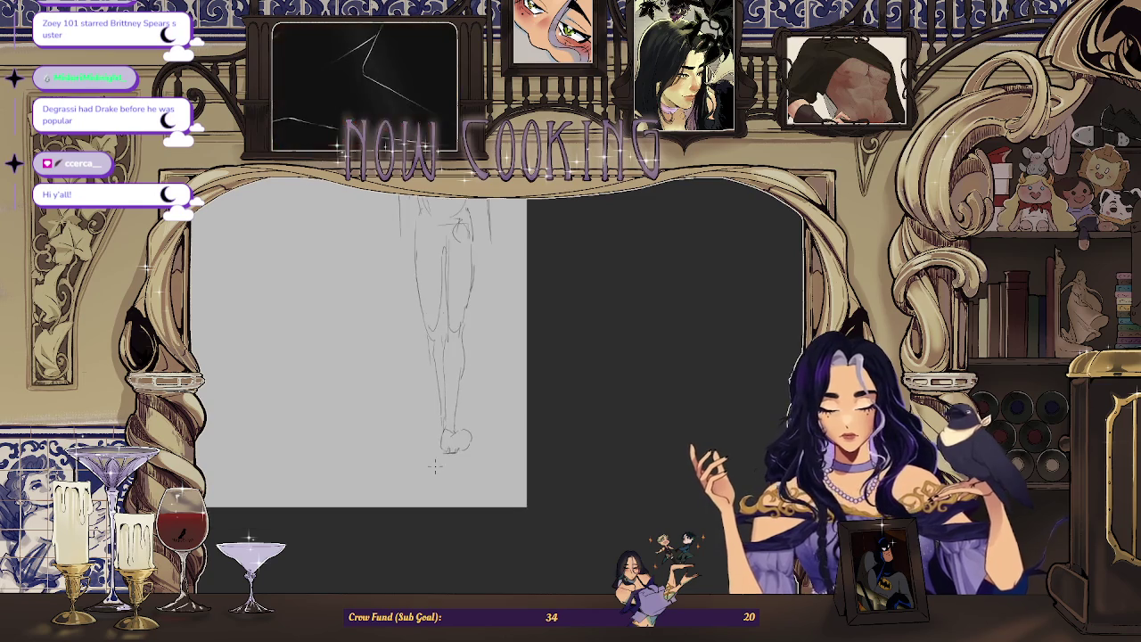
pyautogui.scroll(1, 437, 422)
pyautogui.scroll(1, 435, 422)
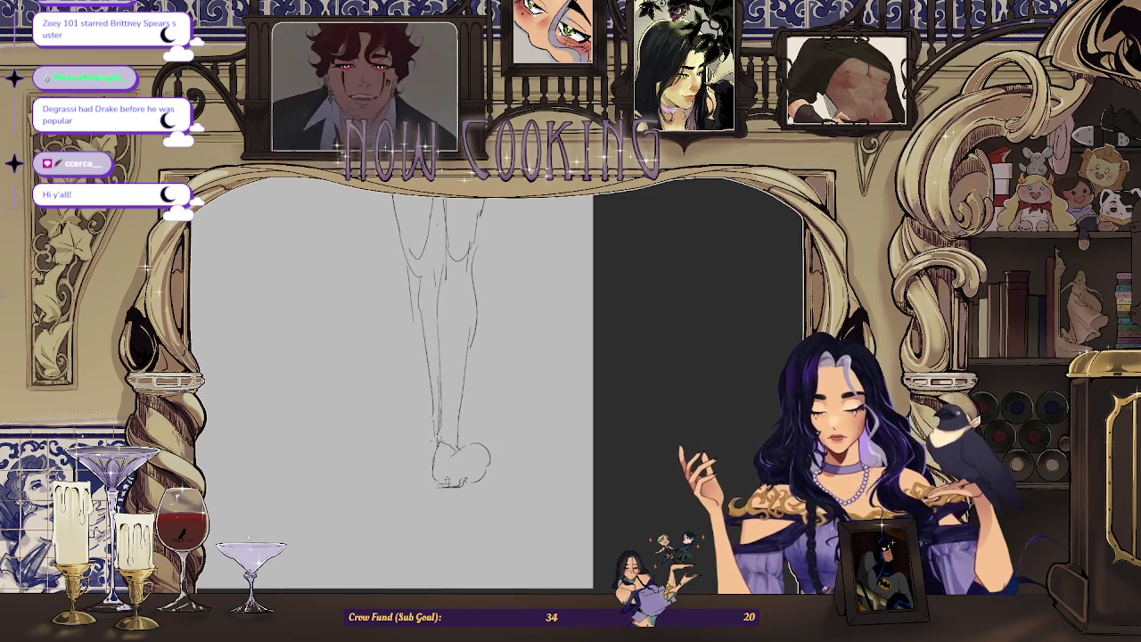
pyautogui.scroll(1, 470, 425)
pyautogui.scroll(-1, 488, 322)
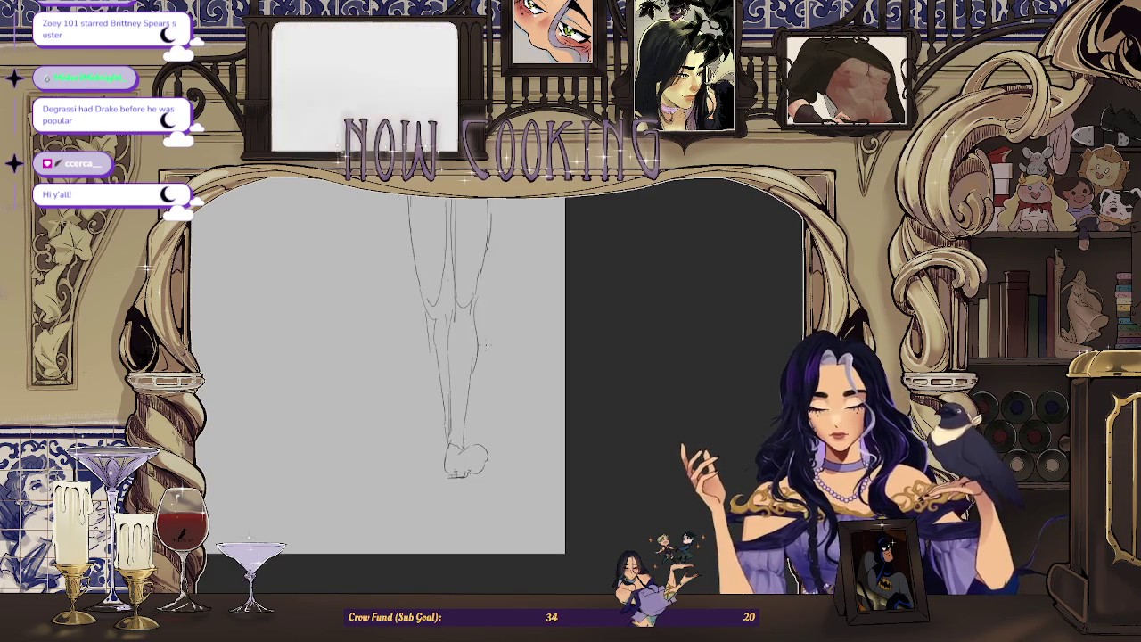
pyautogui.scroll(-1, 488, 322)
pyautogui.scroll(-1, 487, 321)
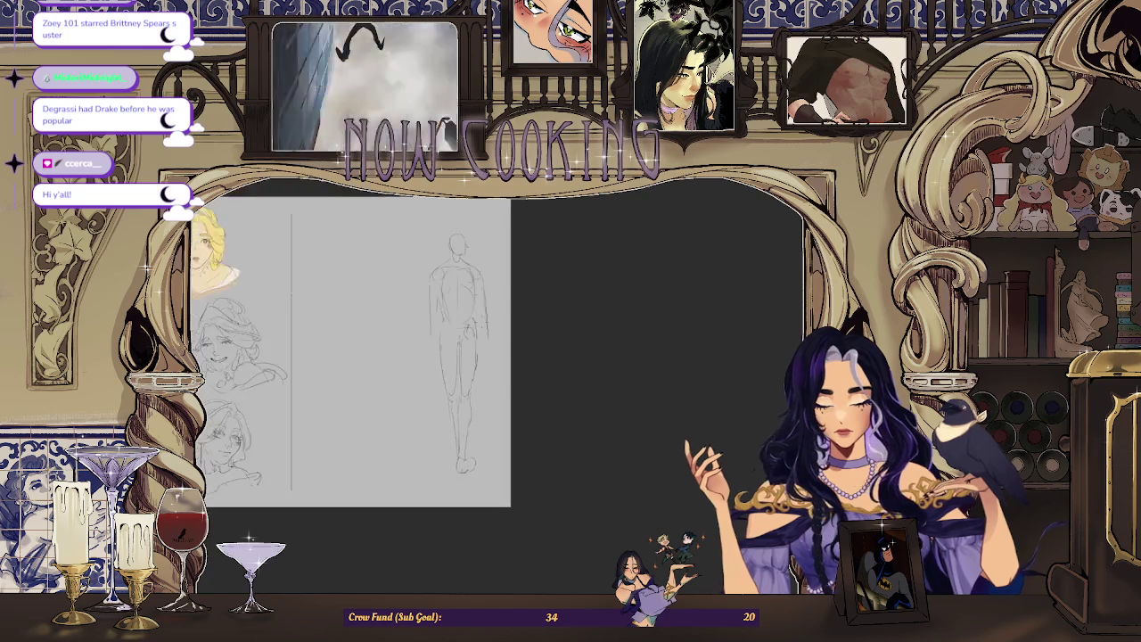
# Rotate the whole figure sketch slightly, commit it, and mirror the view with H.
pyautogui.scroll(2, 488, 322)
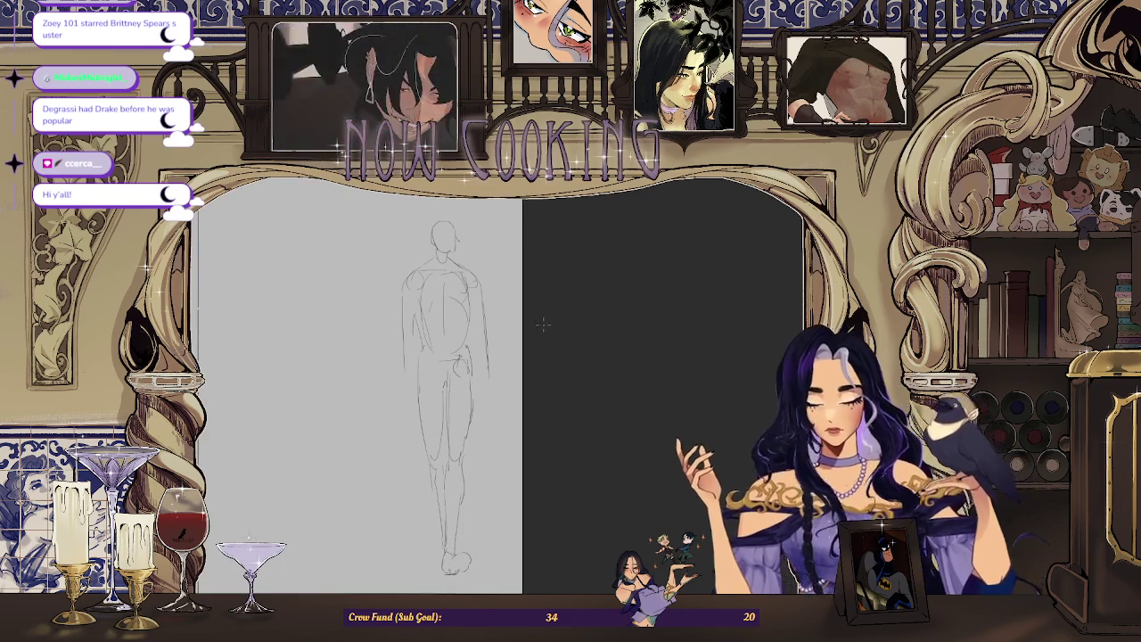
pyautogui.hotkey('ctrl', 't')
pyautogui.moveTo(535, 367); pyautogui.dragTo(539, 369)
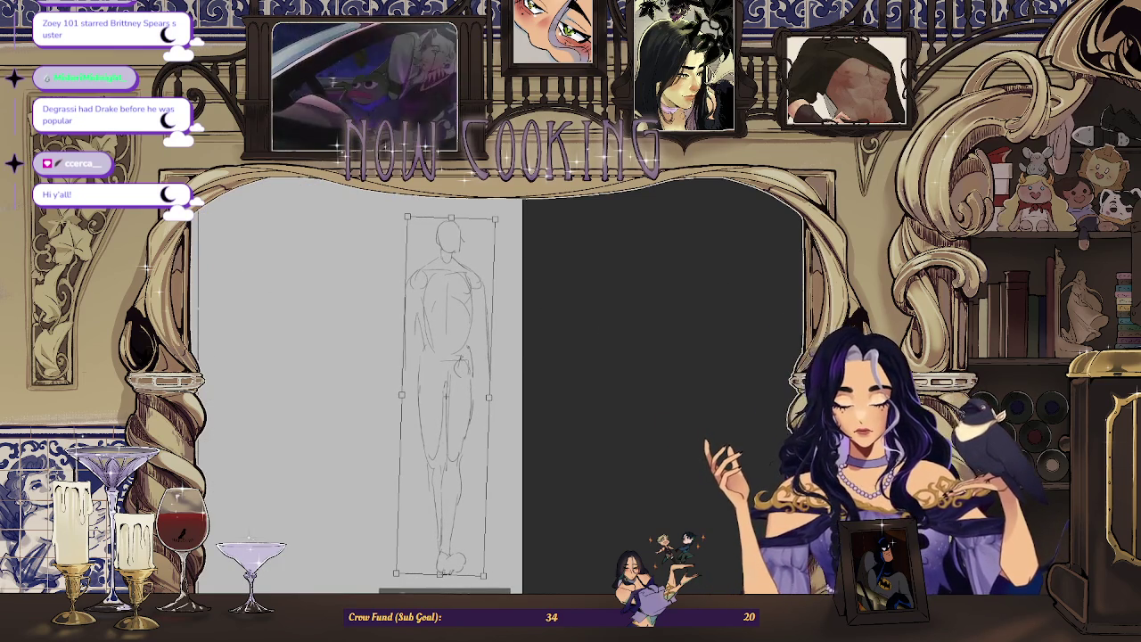
pyautogui.press('Return')
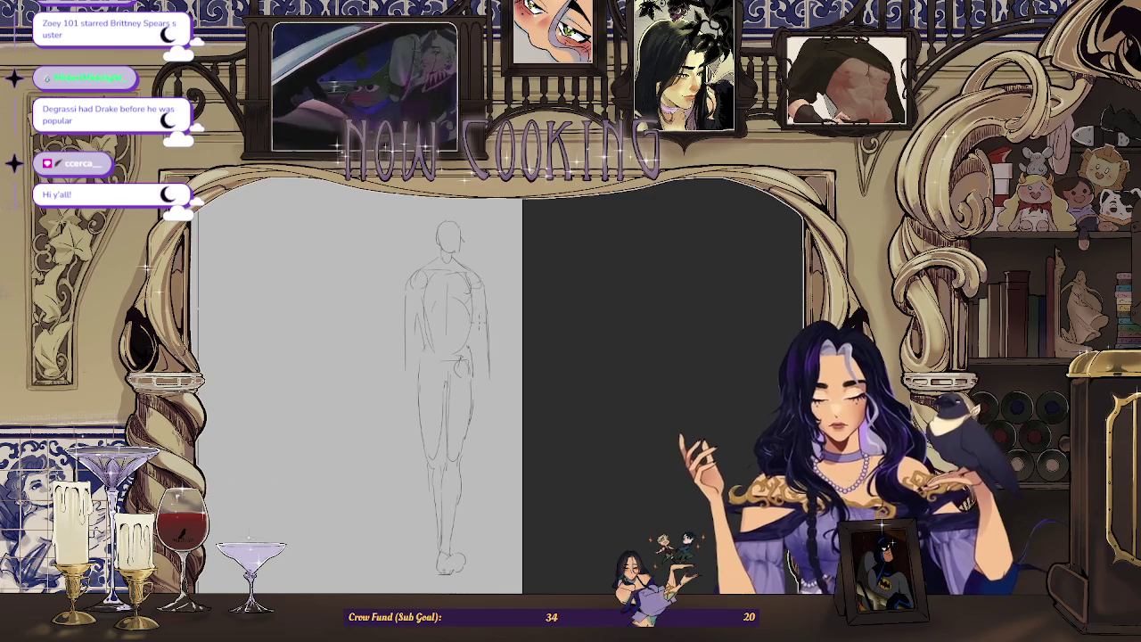
pyautogui.press('h')
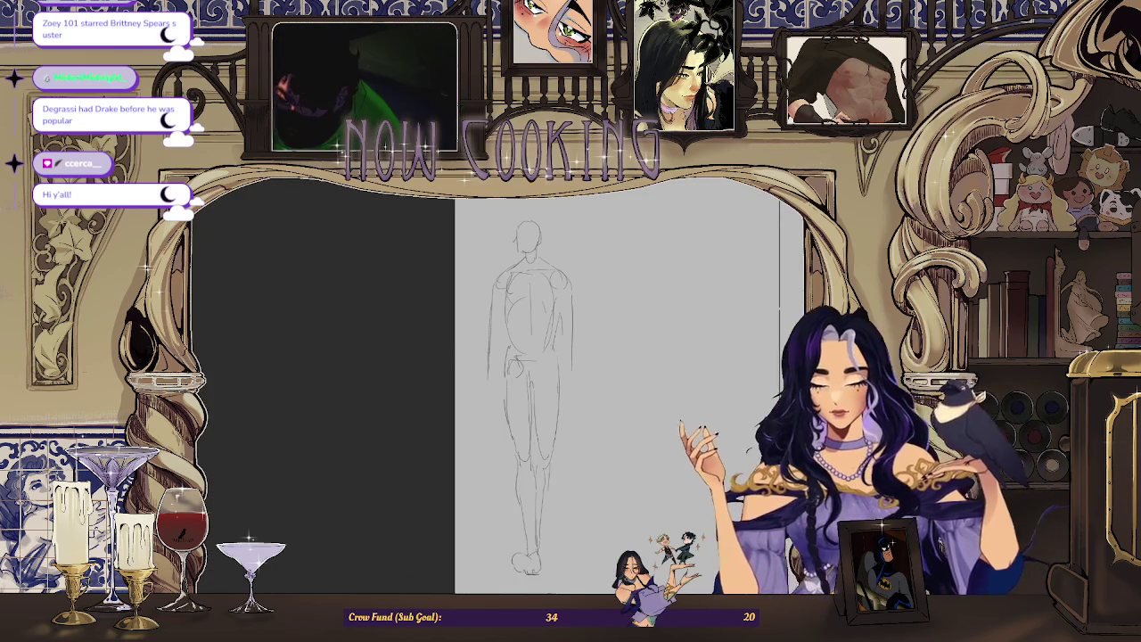
pyautogui.hotkey('ctrl', 'Tab')
# Flip between the reference moodboard and the figure sketch, ending on the sketch.
pyautogui.scroll(3, 545, 459)
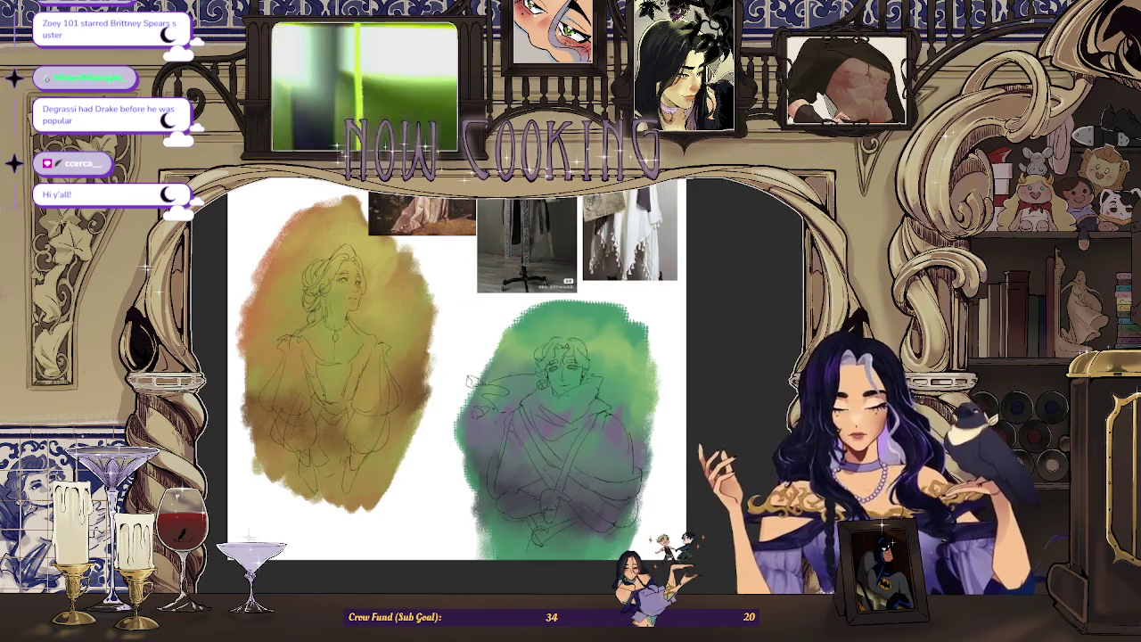
pyautogui.hotkey('ctrl', 'Tab')
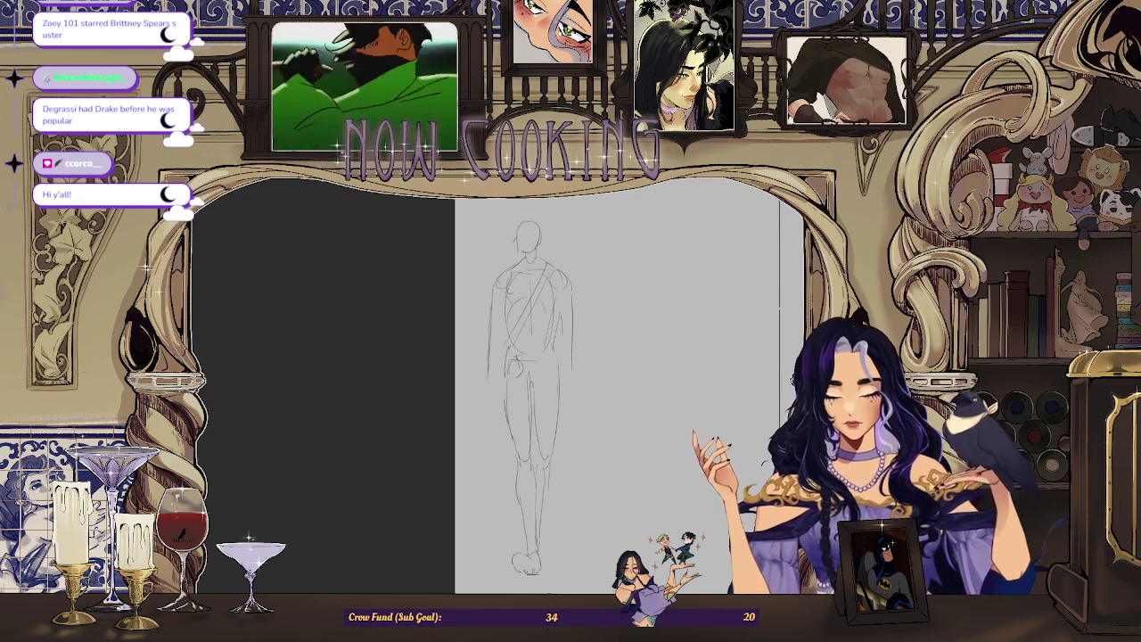
pyautogui.hotkey('ctrl', 'Tab')
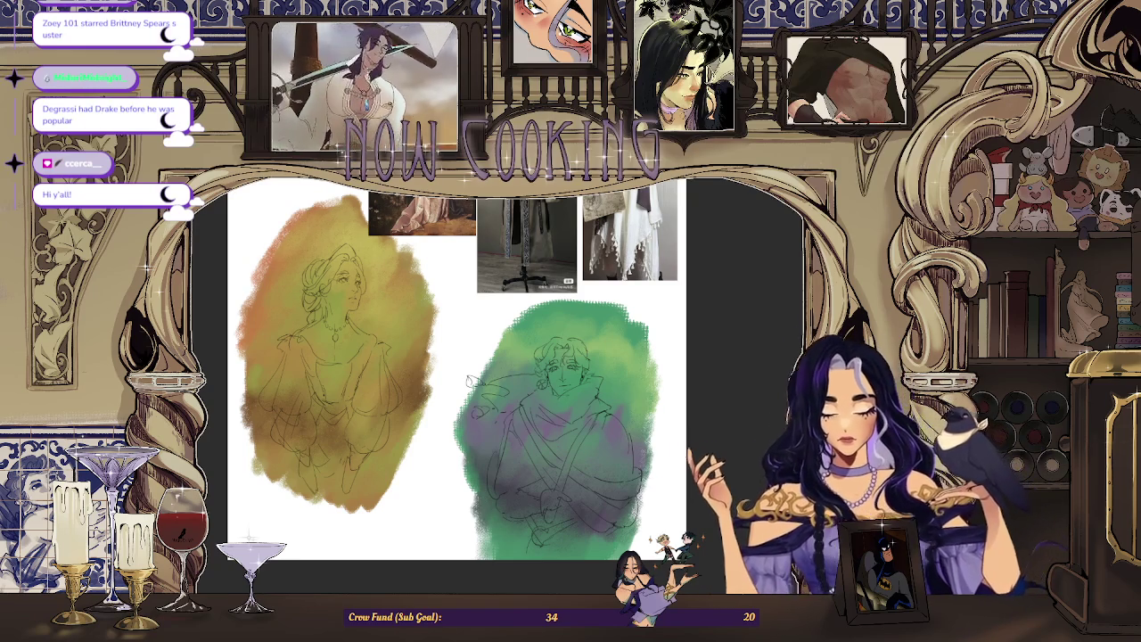
pyautogui.hotkey('ctrl', 'Tab')
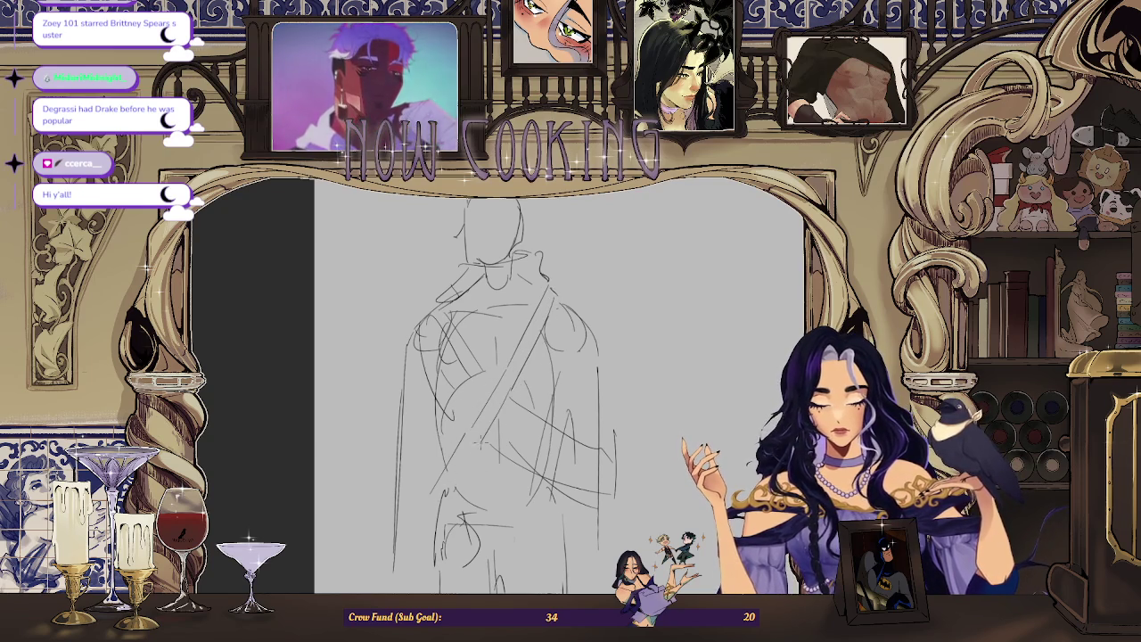
# Add a diagonal stroke and a mark near the head, then compare with the coloured reference.
pyautogui.moveTo(495, 419); pyautogui.dragTo(449, 494)
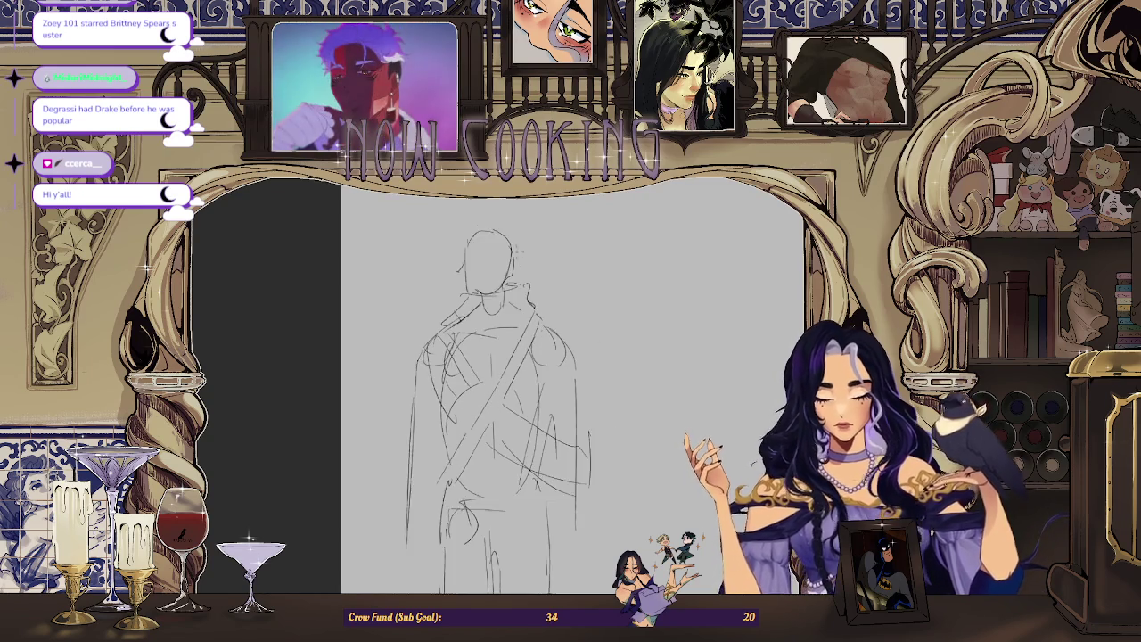
pyautogui.scroll(1, 543, 383)
pyautogui.moveTo(499, 291); pyautogui.dragTo(496, 292)
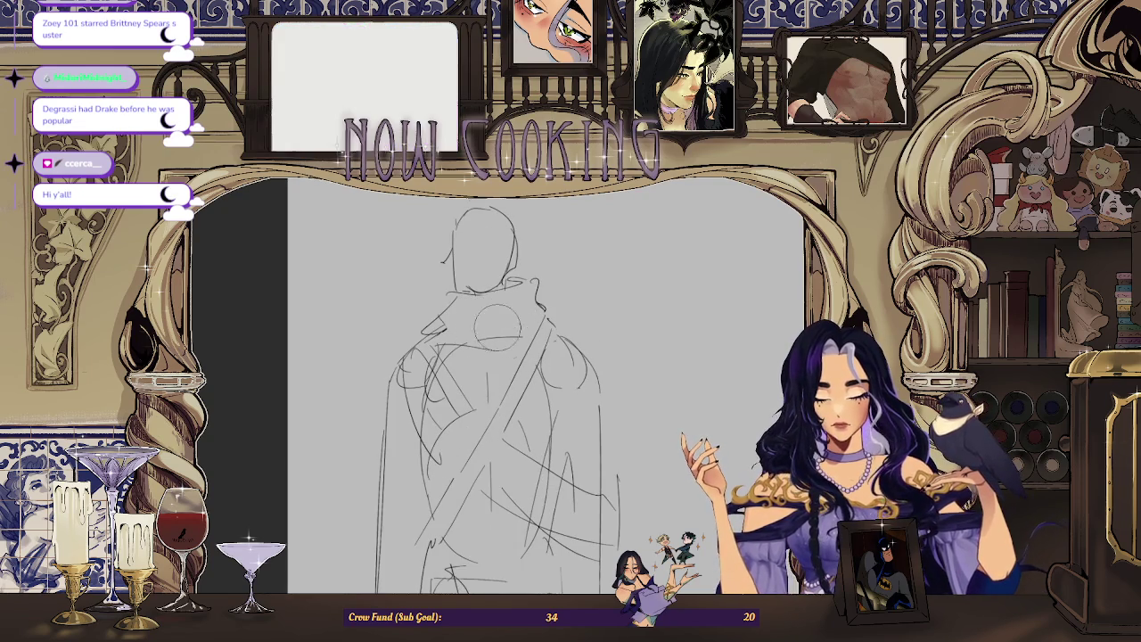
pyautogui.scroll(-1, 504, 311)
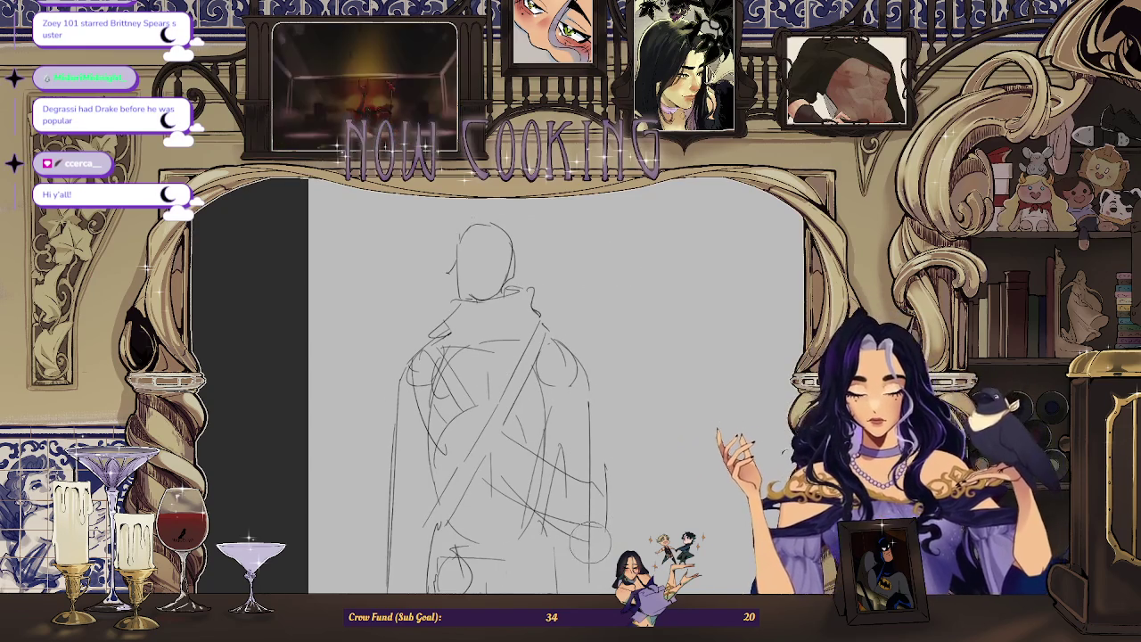
pyautogui.hotkey('alt', 'Tab')
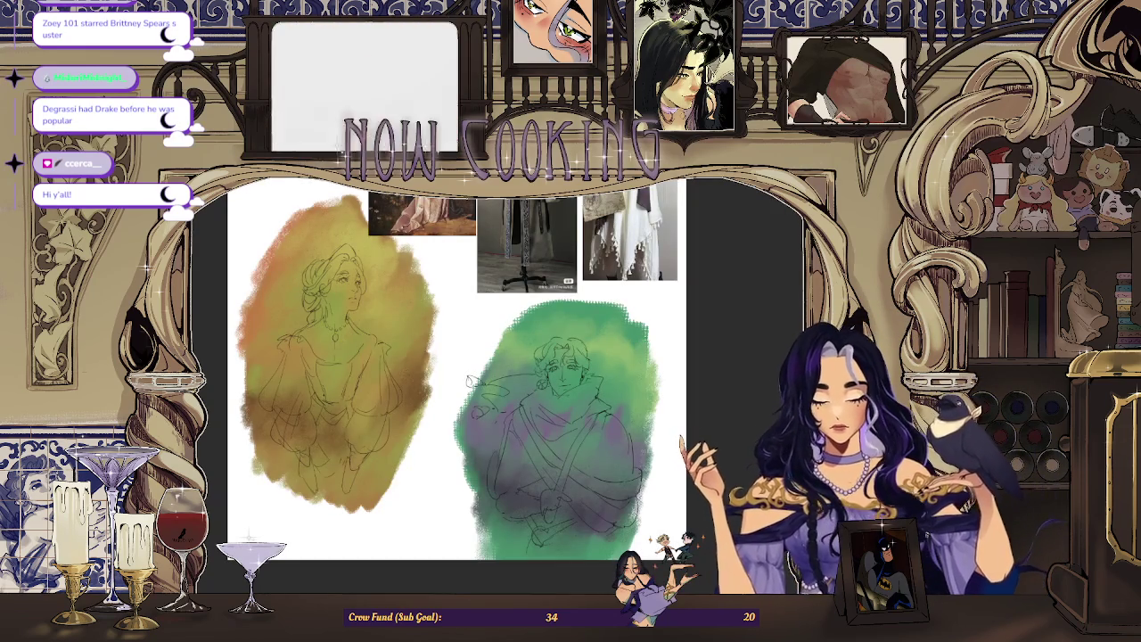
pyautogui.hotkey('alt', 'Tab')
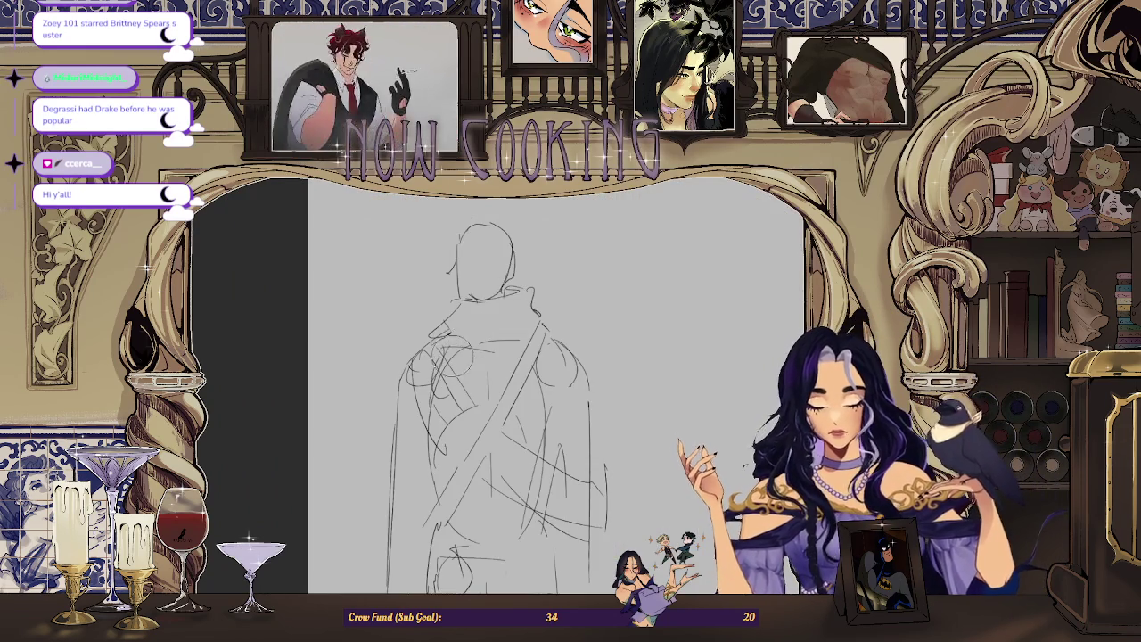
# Erase the tangled shoulder lines and stray circle, then redraw the cloak's shoulder line.
pyautogui.moveTo(441, 357); pyautogui.dragTo(472, 383)
pyautogui.moveTo(437, 348)
pyautogui.mouseDown()
pyautogui.moveTo(486, 388)
pyautogui.moveTo(450, 428)
pyautogui.mouseUp()
pyautogui.moveTo(414, 375); pyautogui.dragTo(459, 417)
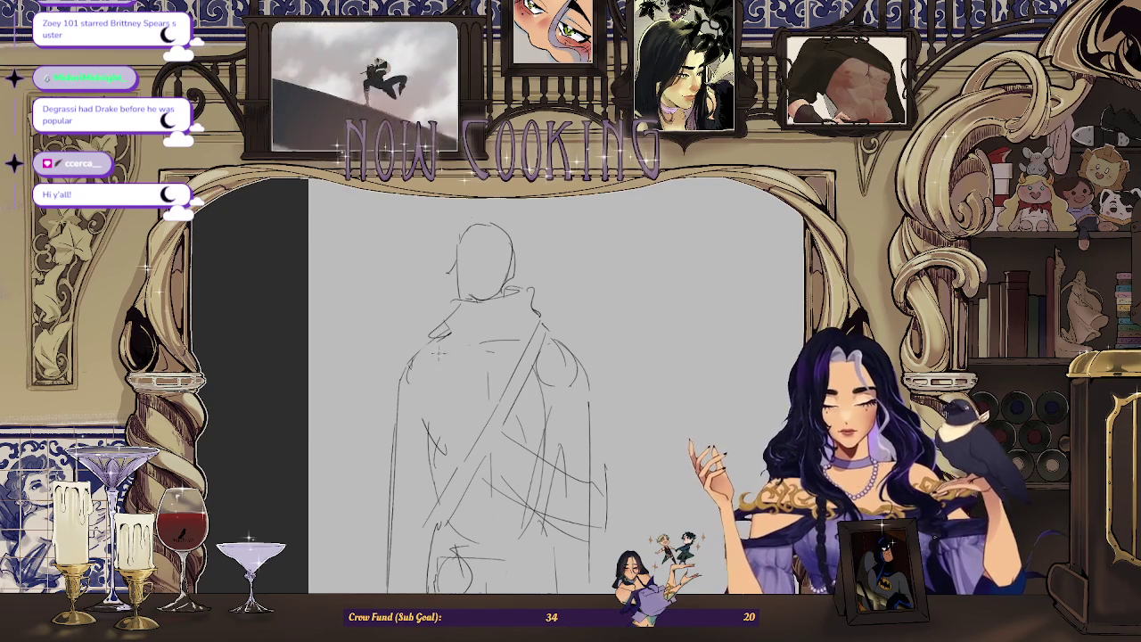
pyautogui.moveTo(448, 353); pyautogui.dragTo(483, 355)
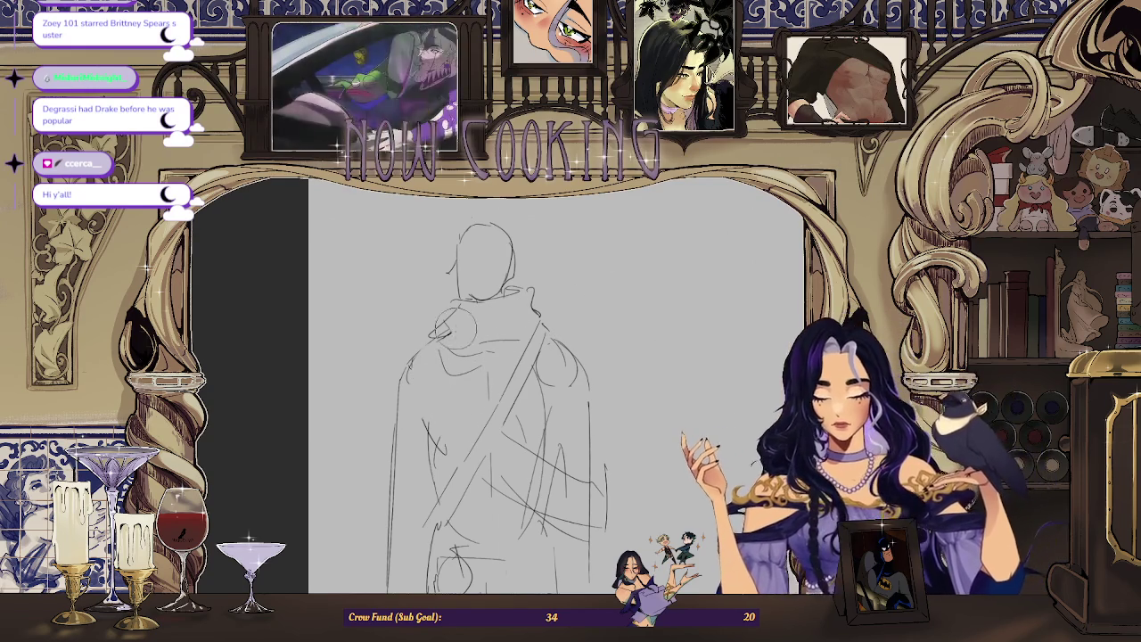
pyautogui.hotkey('ctrl', '-')
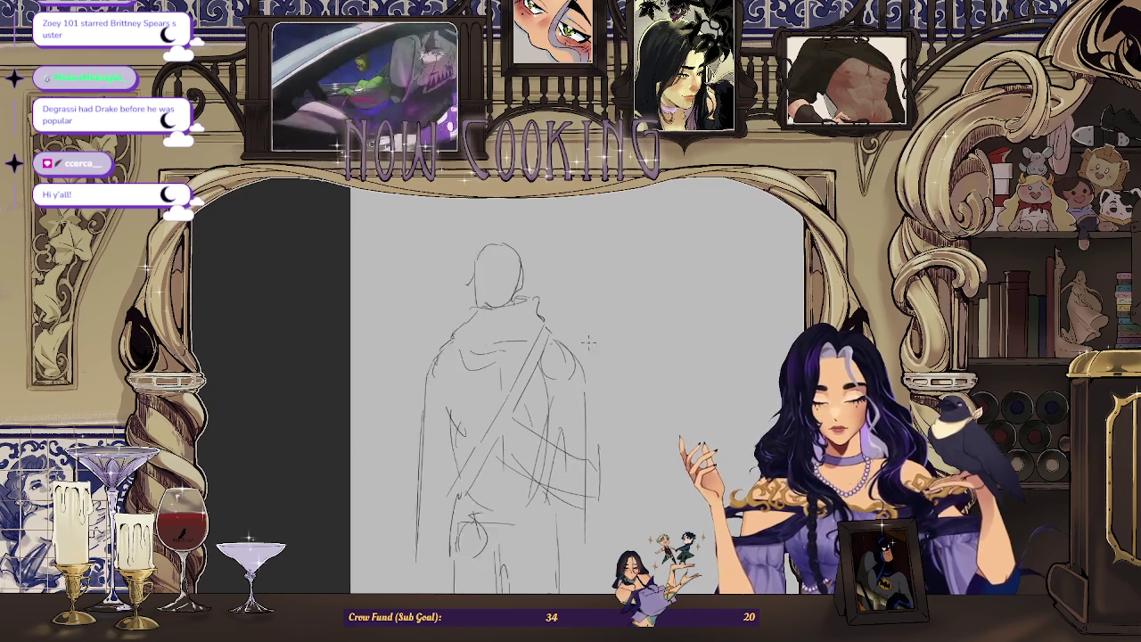
pyautogui.moveTo(478, 409); pyautogui.dragTo(476, 411)
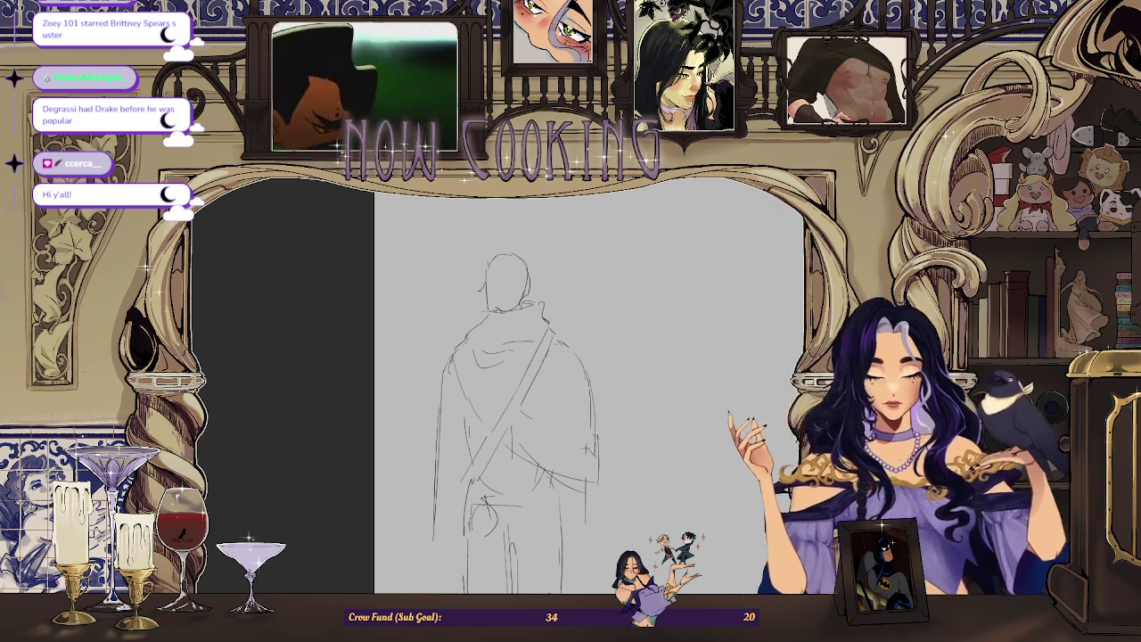
# Mirror the view, compare with the coloured sketches, and try then undo a short left-side stroke.
pyautogui.press('m')
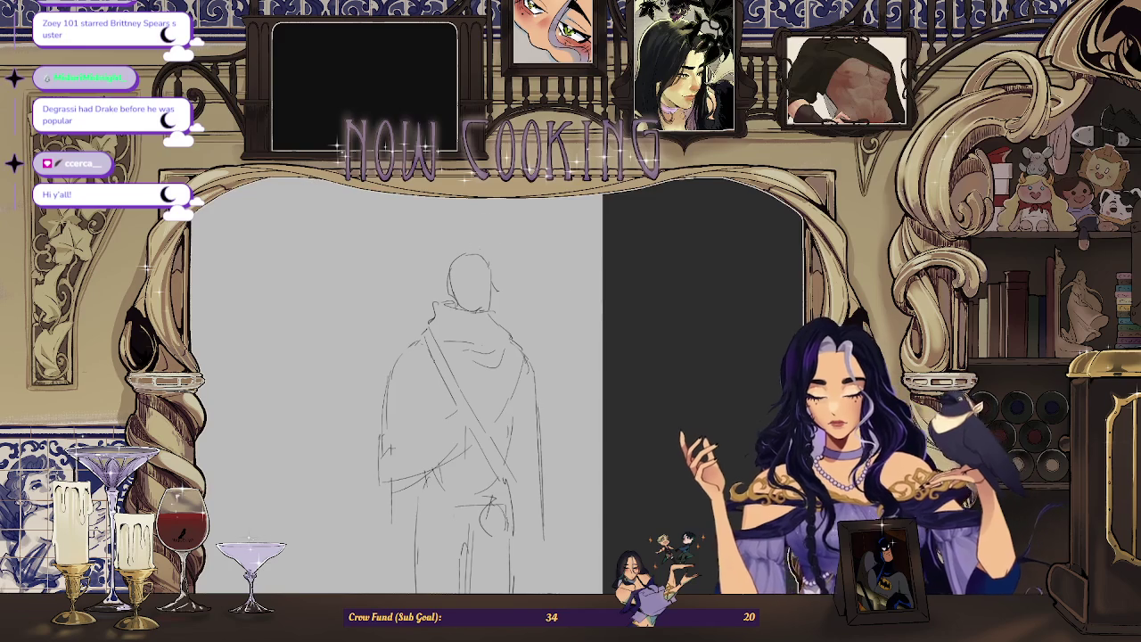
pyautogui.hotkey('ctrl', 'Tab')
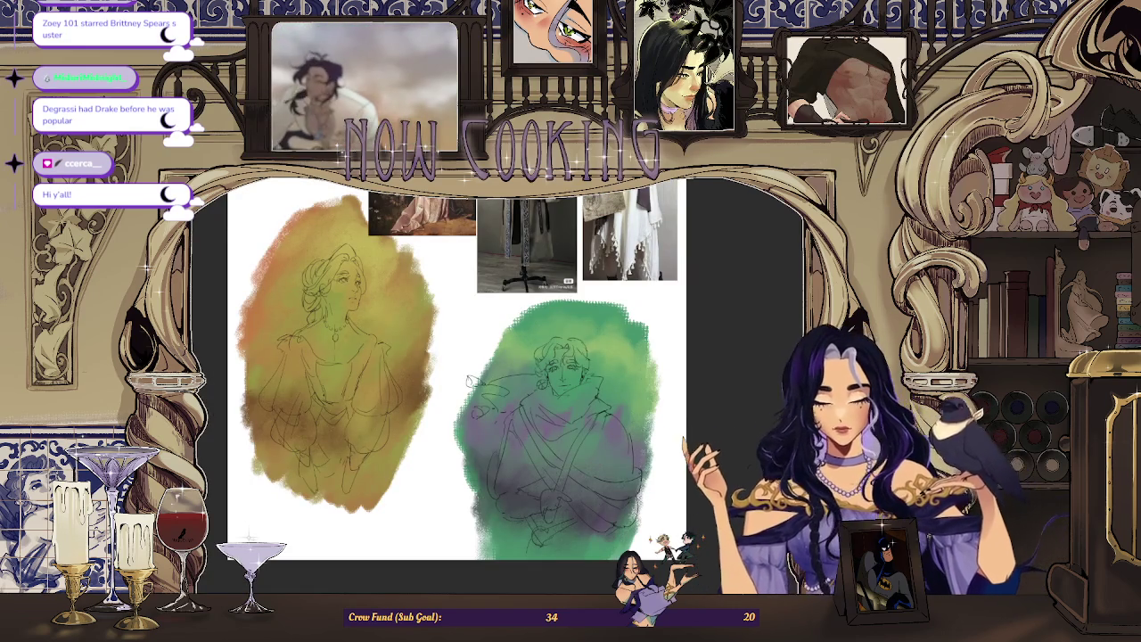
pyautogui.hotkey('ctrl', 'Tab')
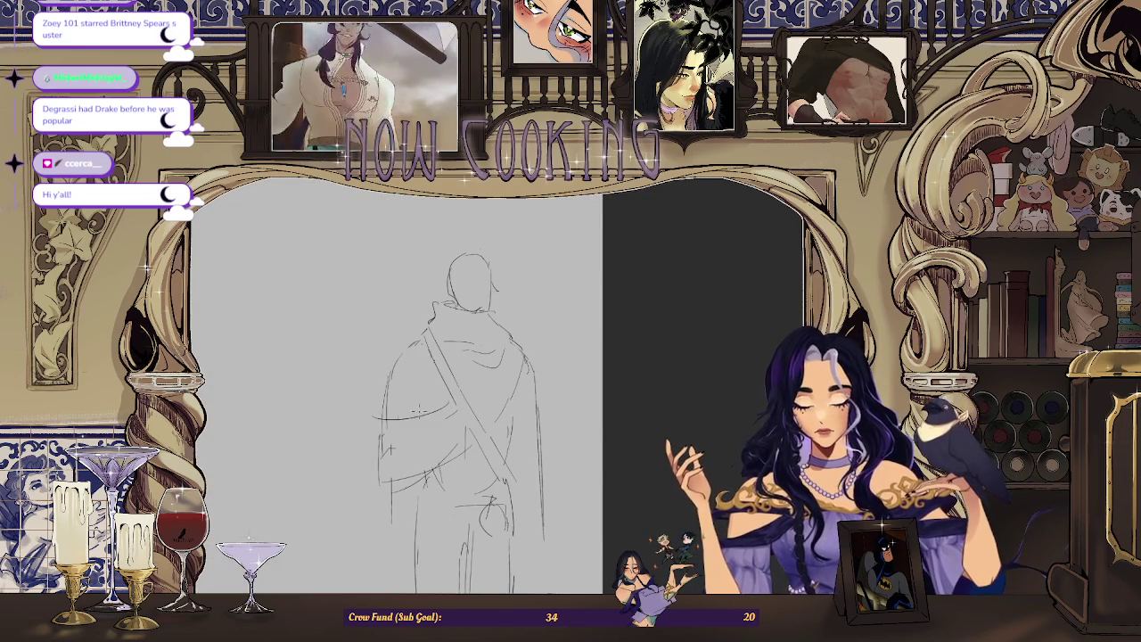
pyautogui.moveTo(378, 405)
pyautogui.mouseDown()
pyautogui.moveTo(370, 445)
pyautogui.moveTo(421, 407)
pyautogui.moveTo(373, 413)
pyautogui.mouseUp()
pyautogui.hotkey('ctrl', 'z')
pyautogui.hotkey('ctrl', 'z')
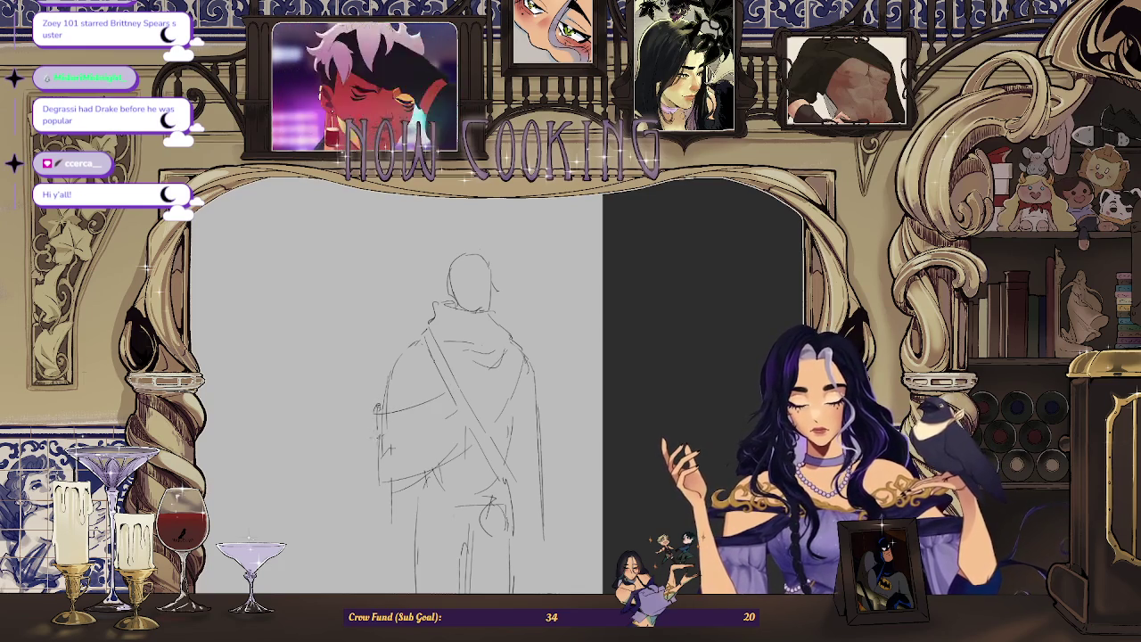
pyautogui.scroll(-5, 409, 347)
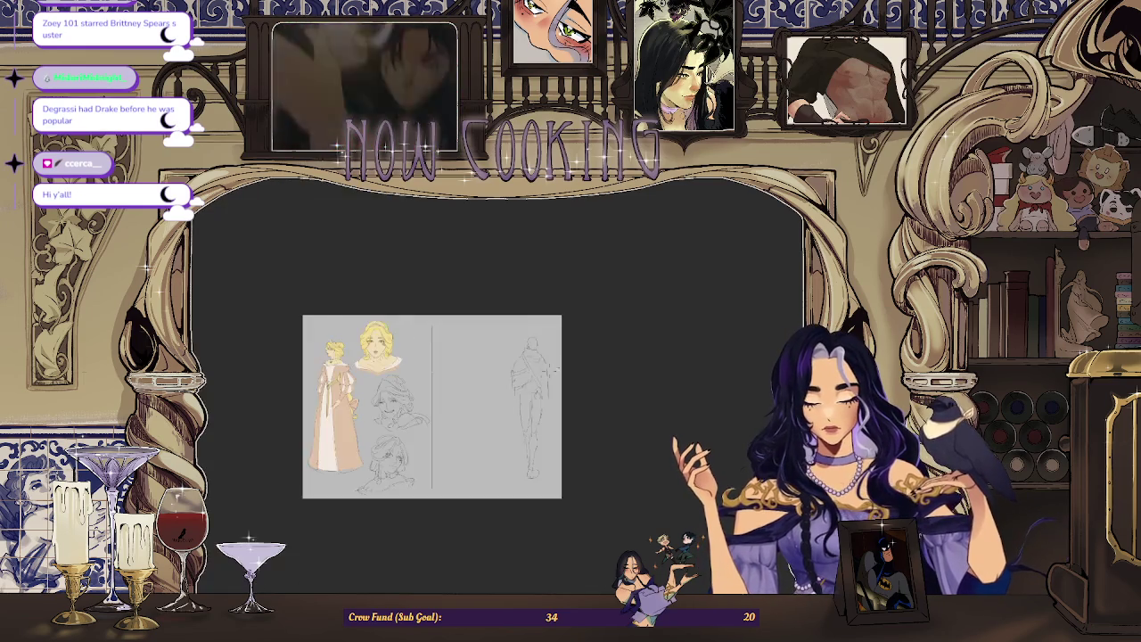
pyautogui.scroll(2, 409, 347)
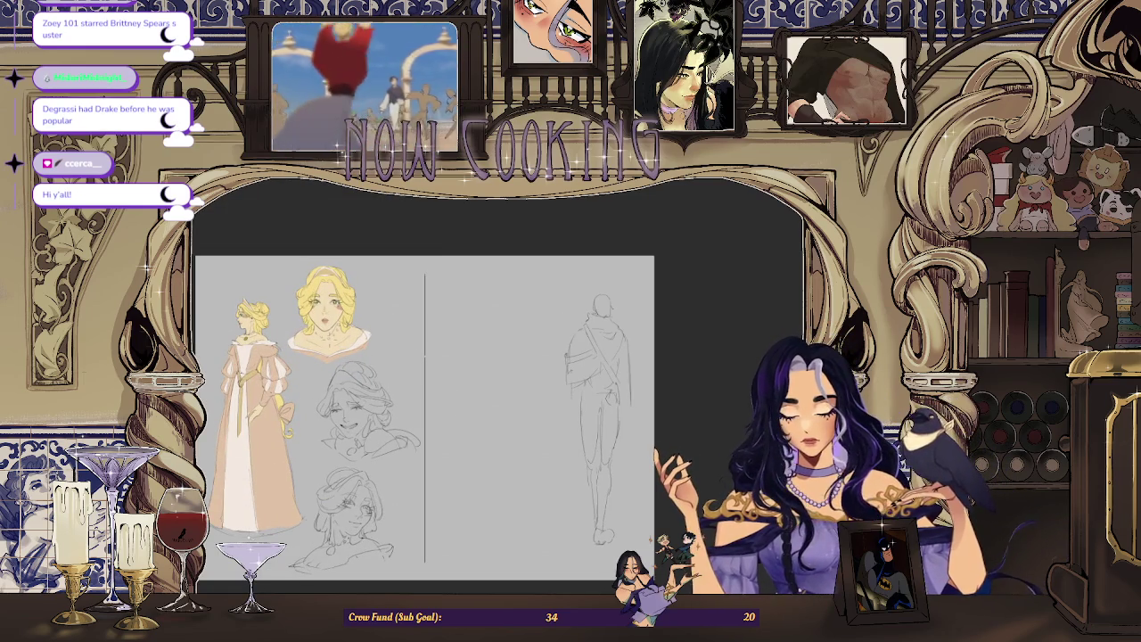
pyautogui.scroll(5, 452, 434)
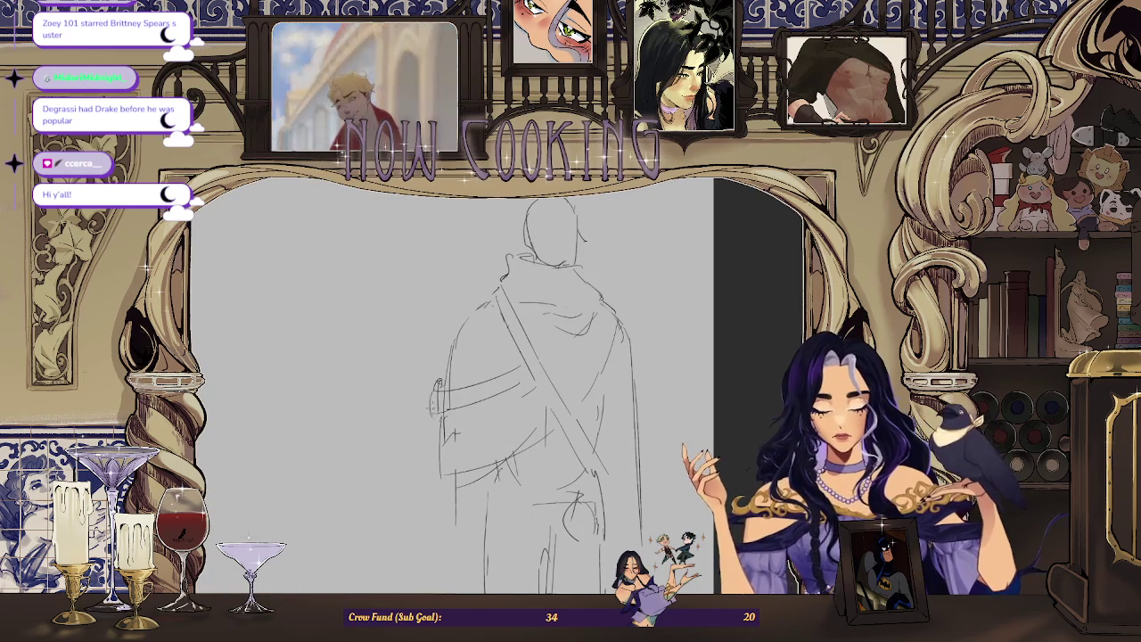
pyautogui.moveTo(438, 384); pyautogui.dragTo(450, 417)
pyautogui.hotkey('ctrl', 'z')
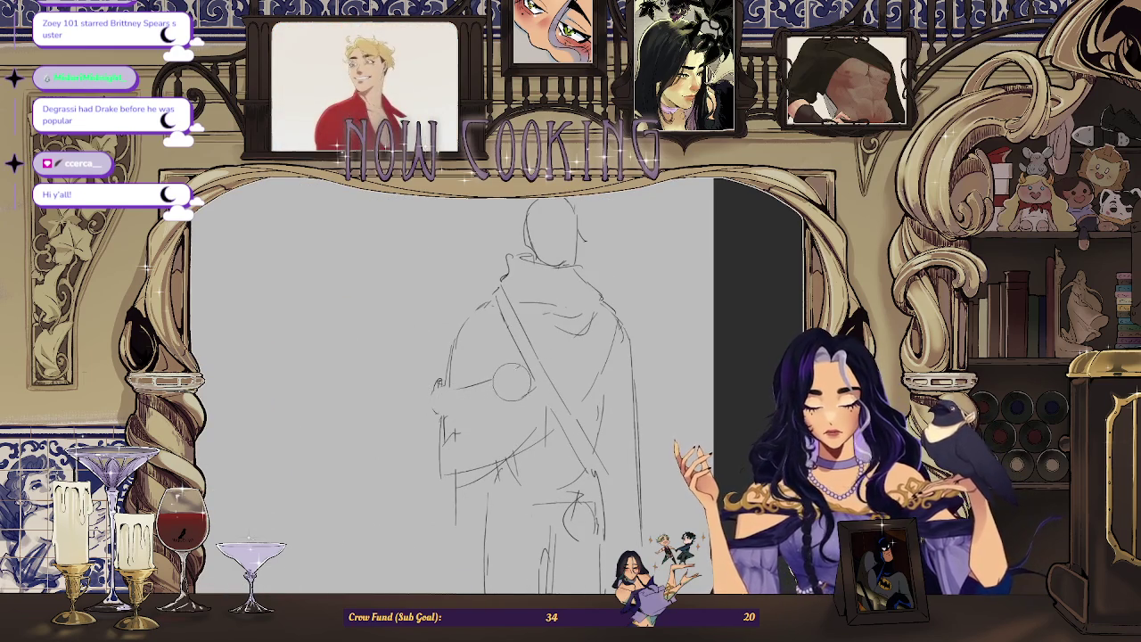
pyautogui.moveTo(472, 325); pyautogui.dragTo(470, 327)
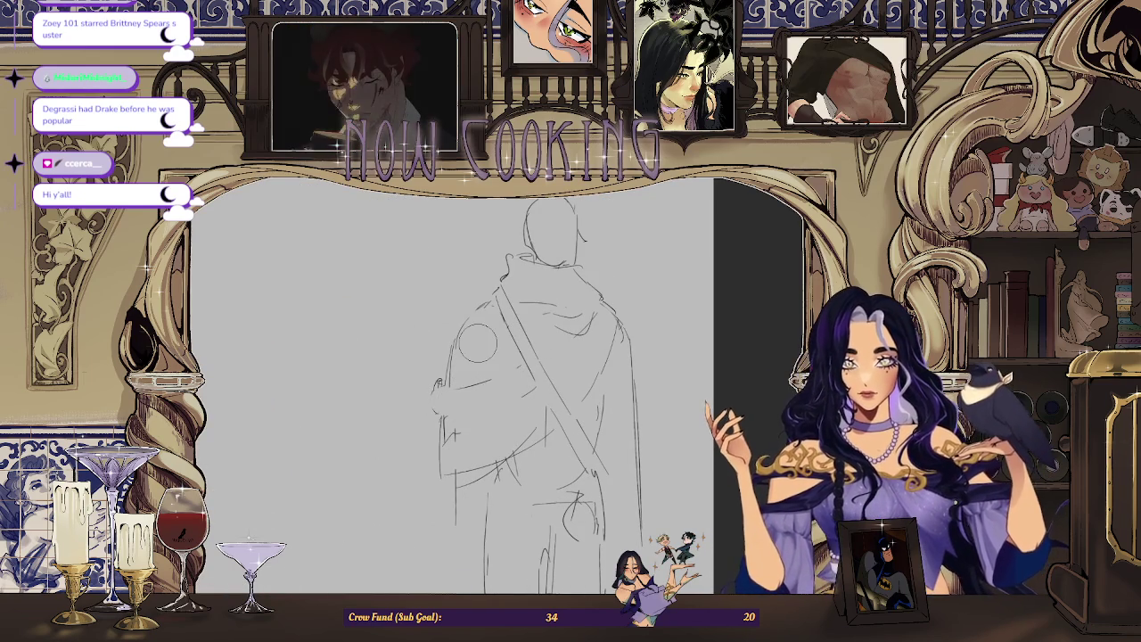
pyautogui.hotkey('ctrl', 'z')
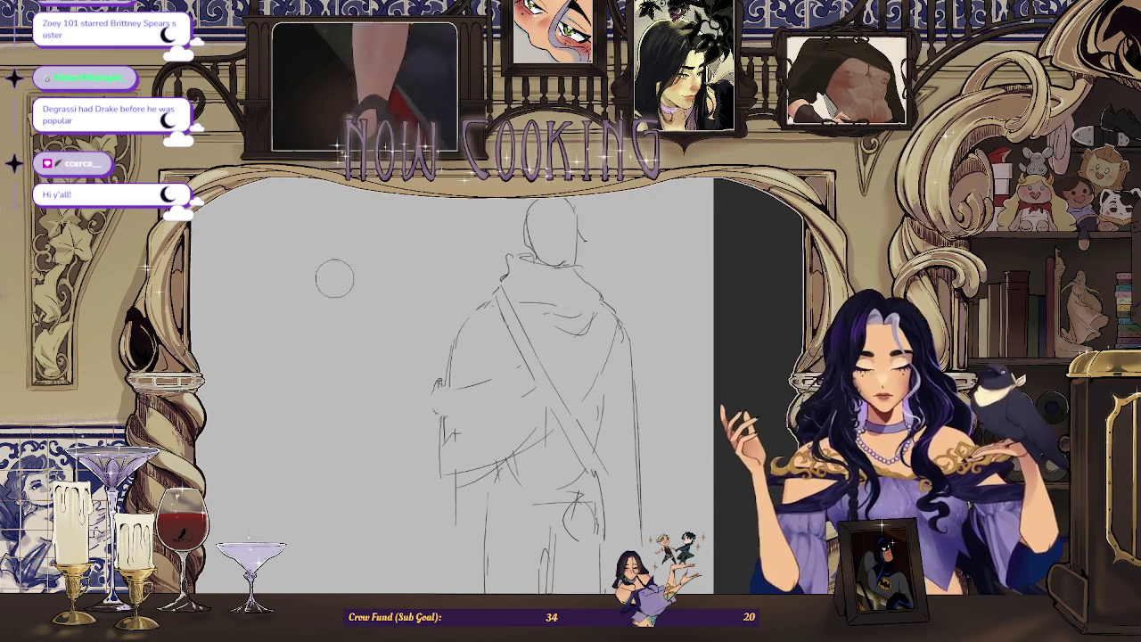
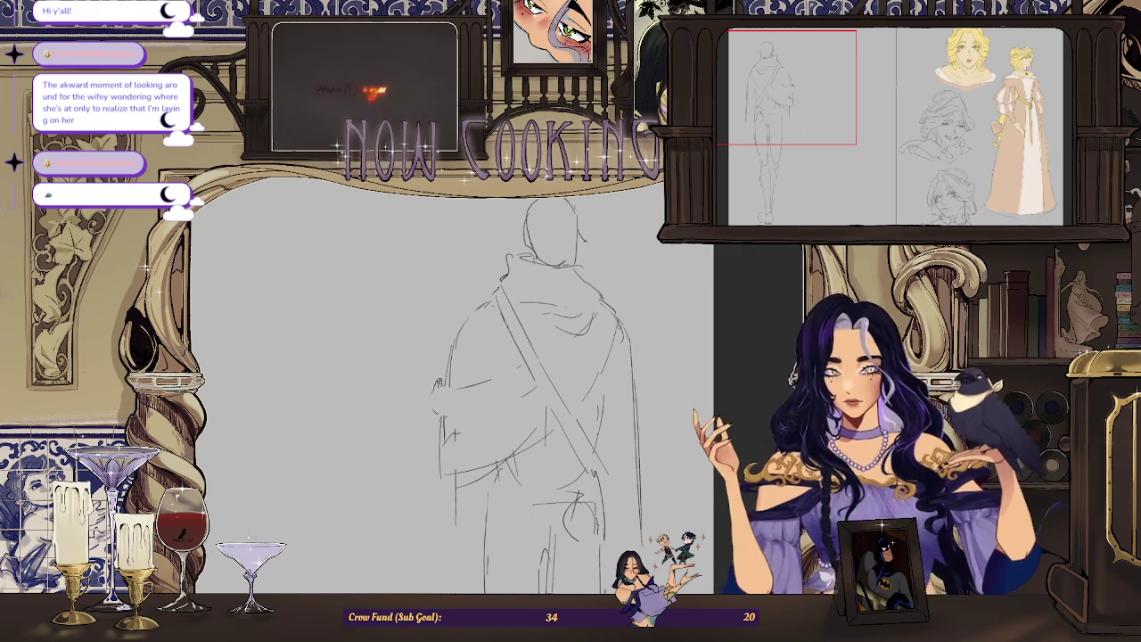
# Draw an extra pencil stroke along the cloaked figure's arm.
pyautogui.scroll(-3, 894, 127)
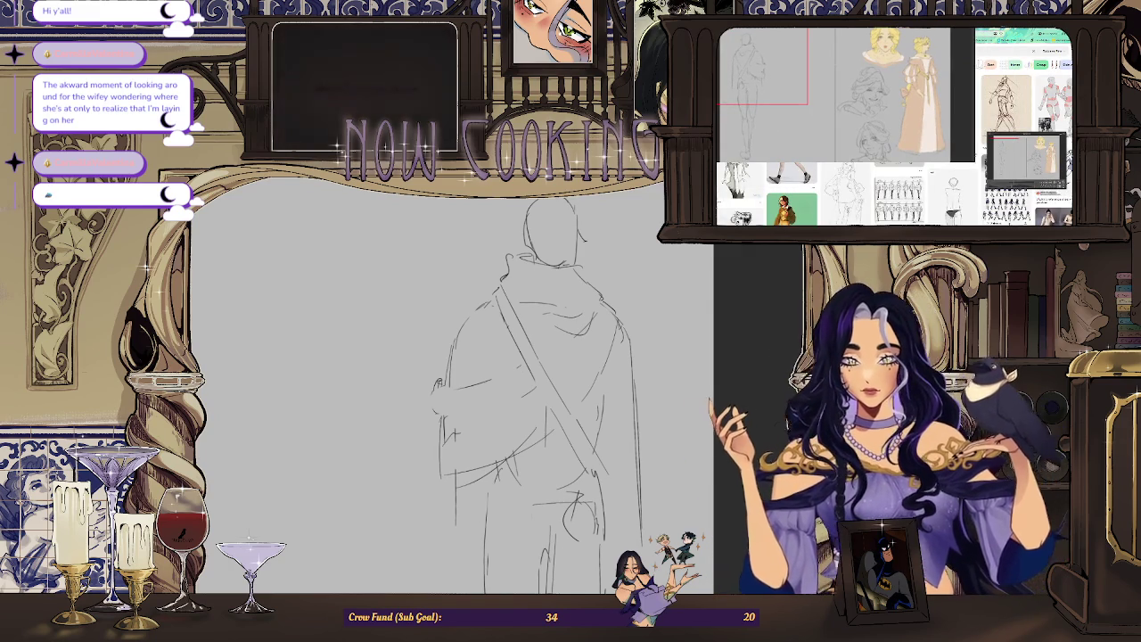
pyautogui.moveTo(433, 392); pyautogui.dragTo(520, 381)
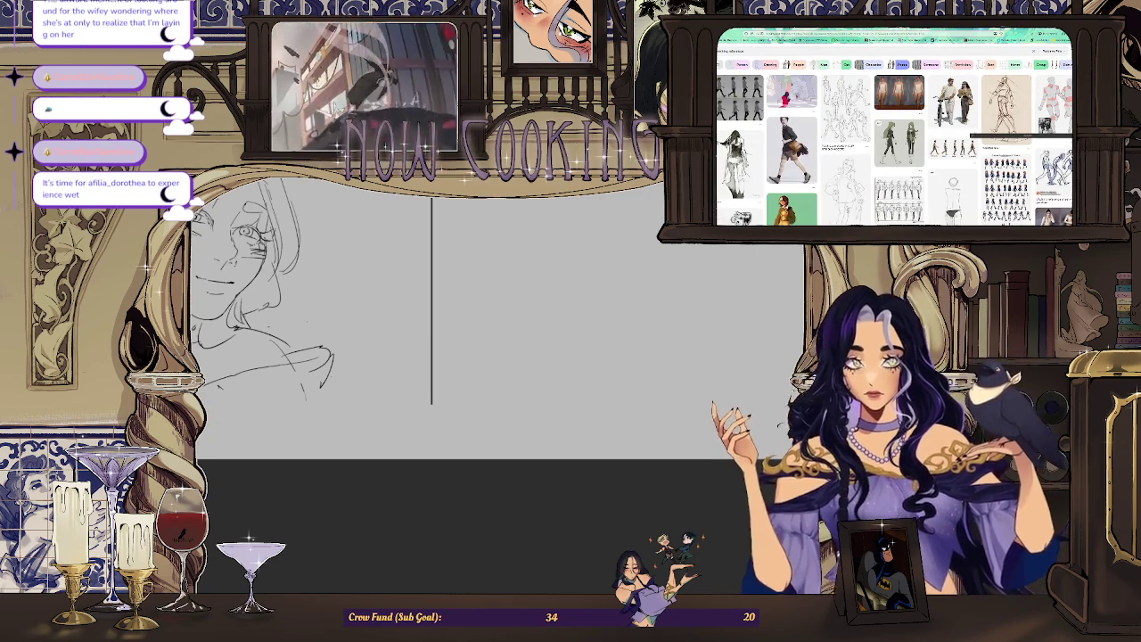
# Leave the pose-reference browser and return to the Clip Studio Paint sketch with Alt+Tab.
pyautogui.hotkey('alt', 'Tab')
pyautogui.hotkey('alt', 'Tab')
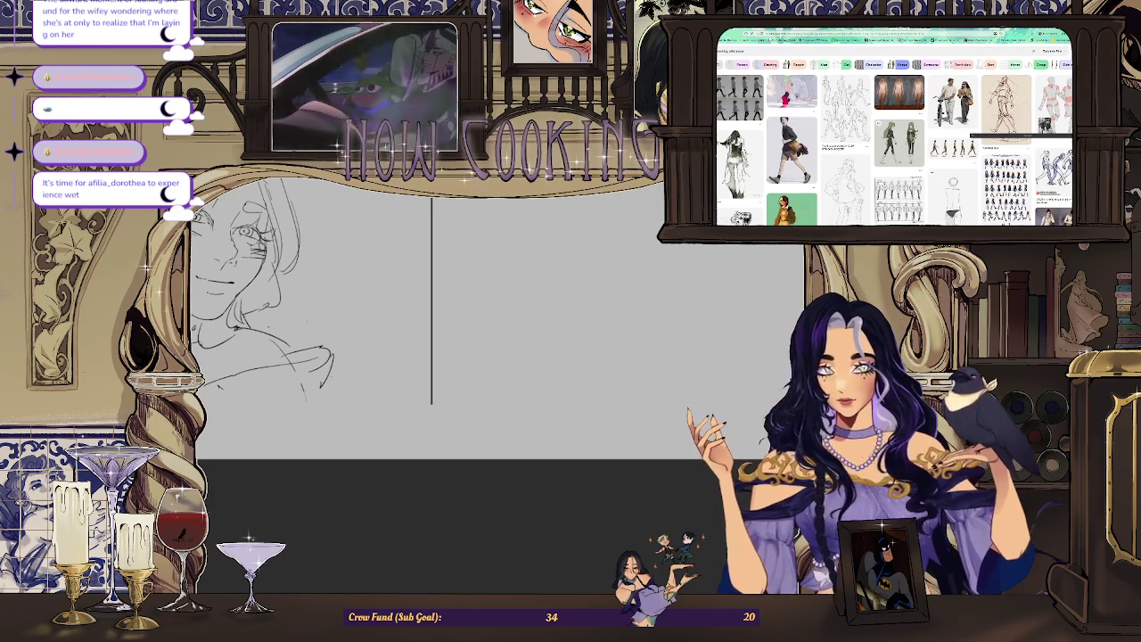
pyautogui.hotkey('alt', 'Tab')
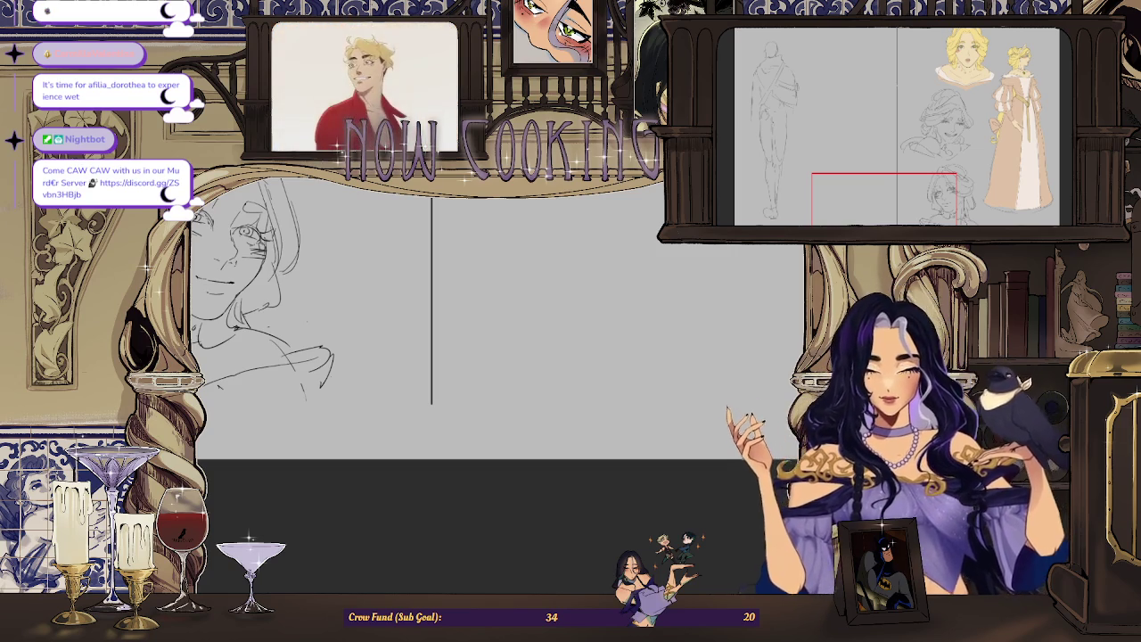
# Fit the whole page in view, then zoom and scroll to inspect the figure sketch.
pyautogui.hotkey('ctrl', '0')
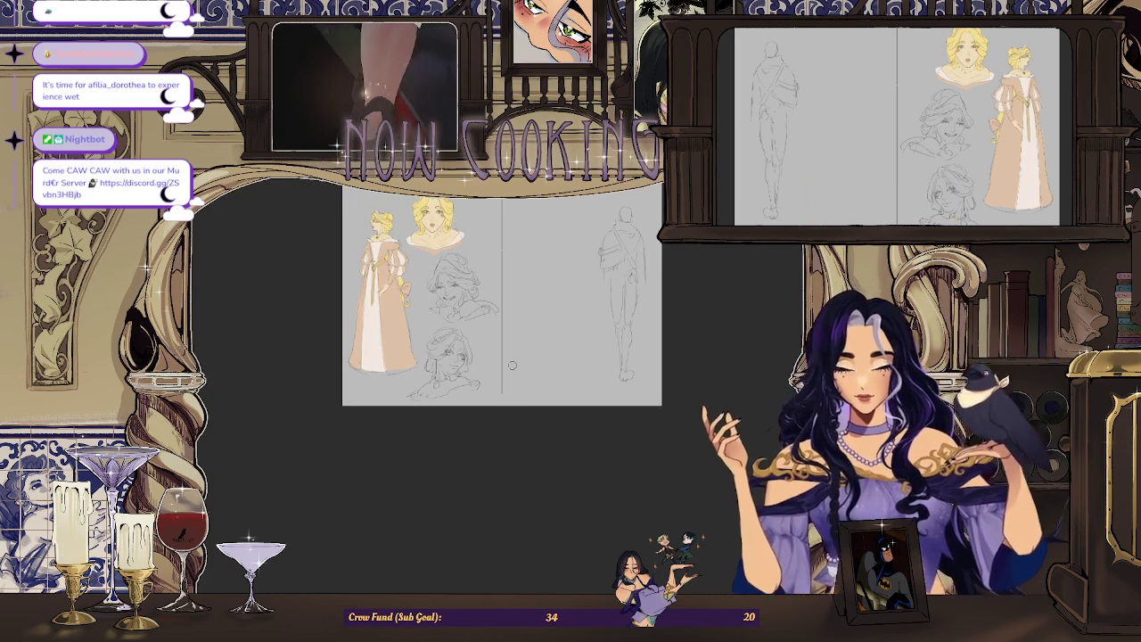
pyautogui.hotkey('ctrl', '+')
pyautogui.hotkey('ctrl', '+')
pyautogui.hotkey('ctrl', '+')
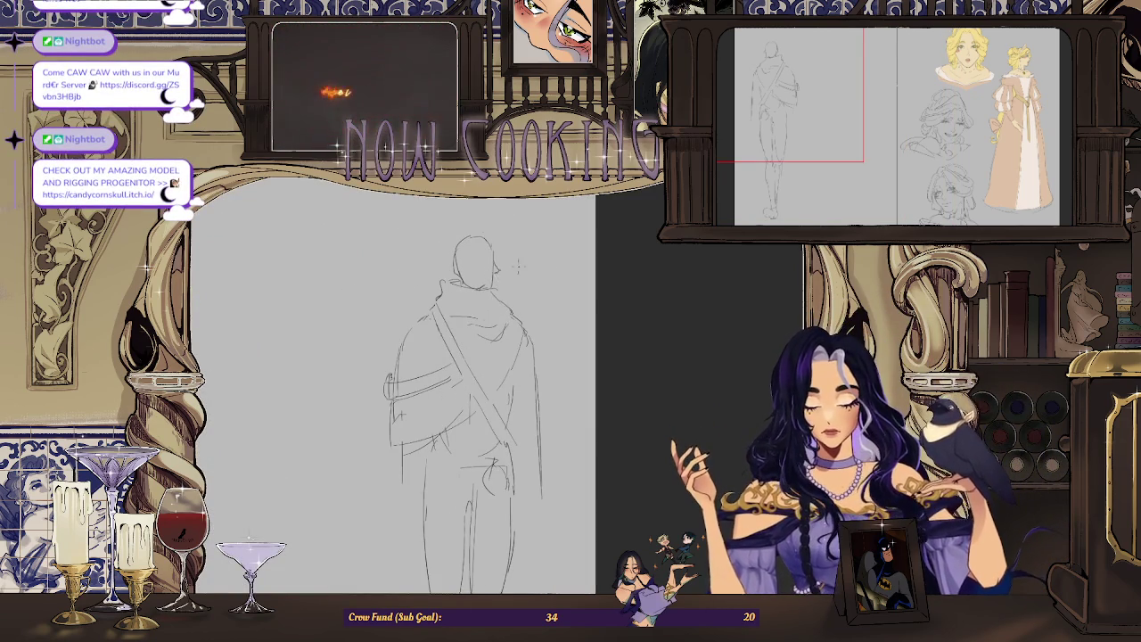
pyautogui.hotkey('ctrl', '-')
pyautogui.hotkey('ctrl', '+')
pyautogui.hotkey('ctrl', '+')
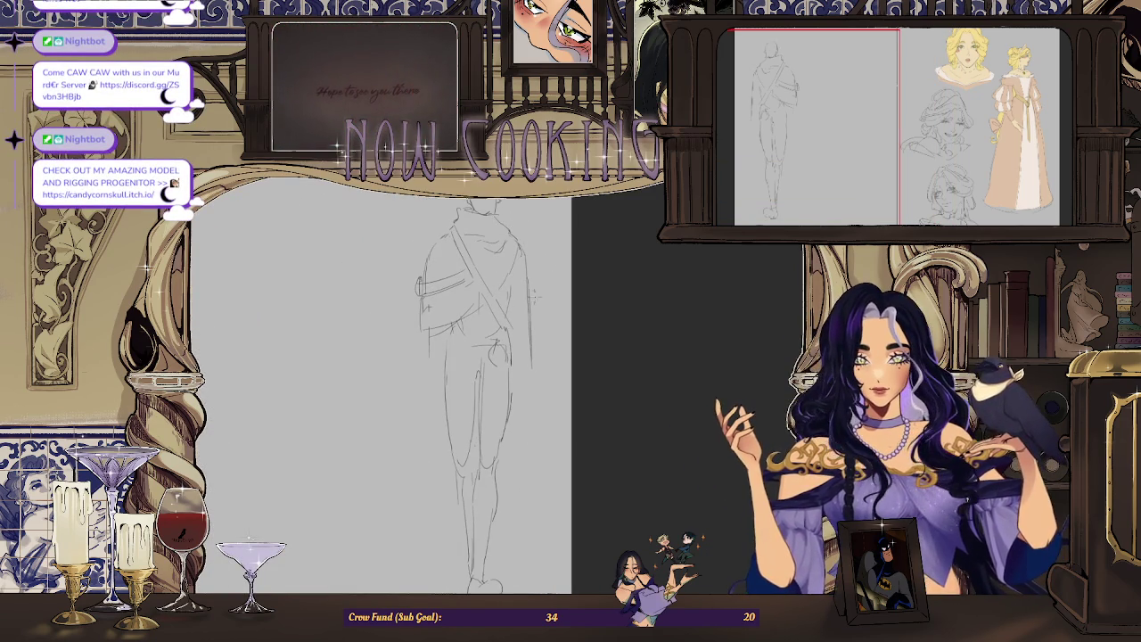
pyautogui.hotkey('ctrl', '+')
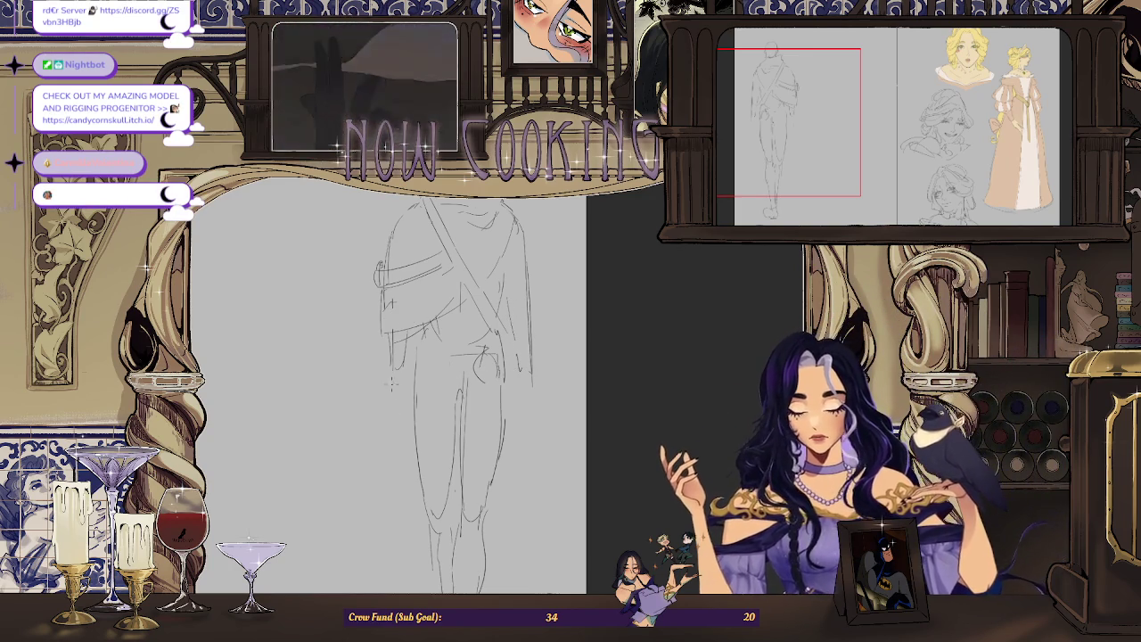
pyautogui.scroll(-3, 546, 229)
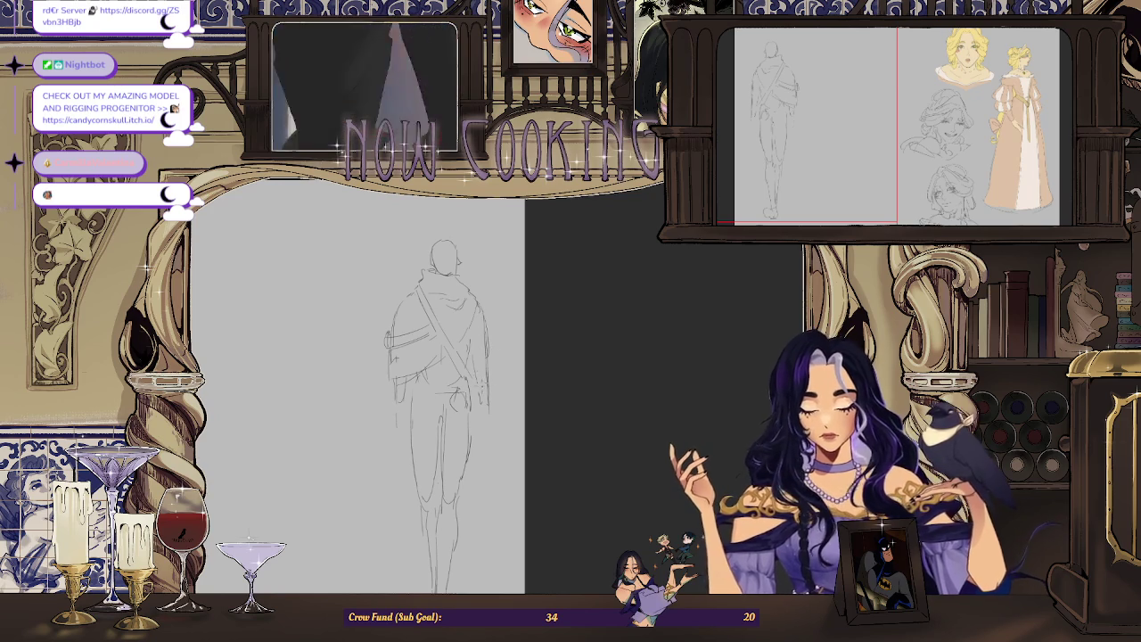
pyautogui.scroll(1, 477, 355)
pyautogui.scroll(1, 481, 352)
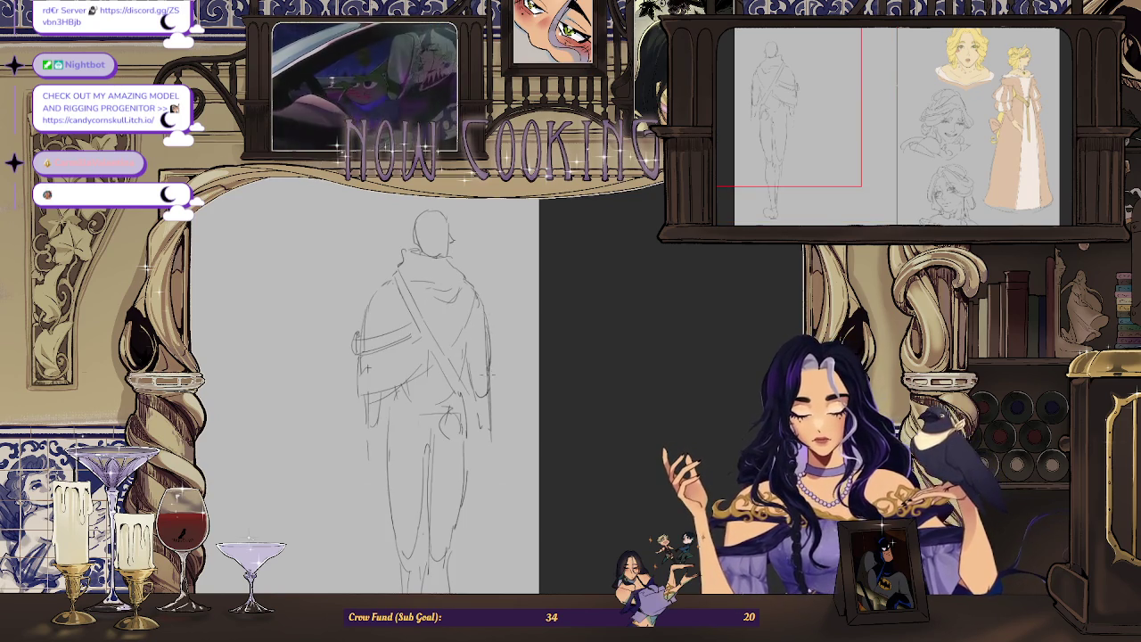
pyautogui.scroll(1, 488, 370)
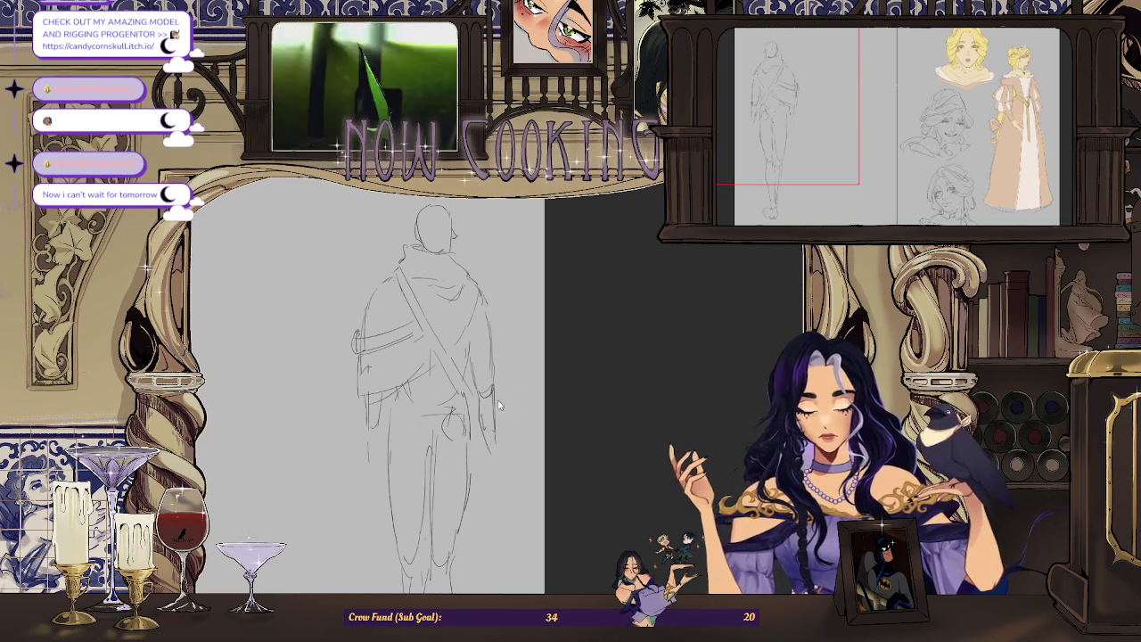
pyautogui.scroll(-1, 367, 392)
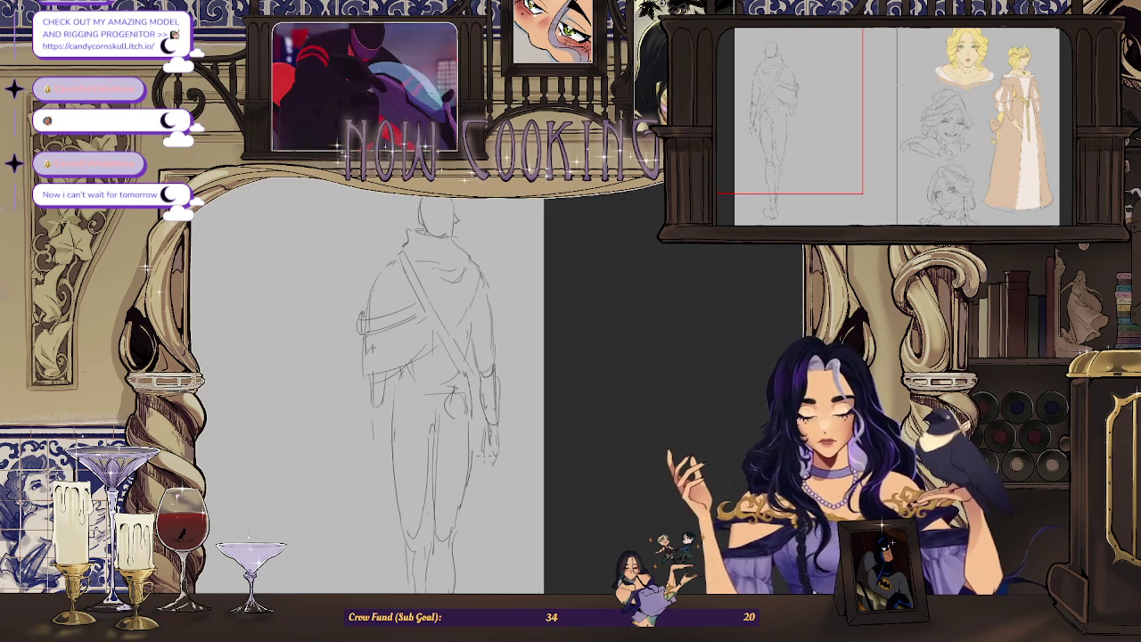
pyautogui.scroll(2, 509, 401)
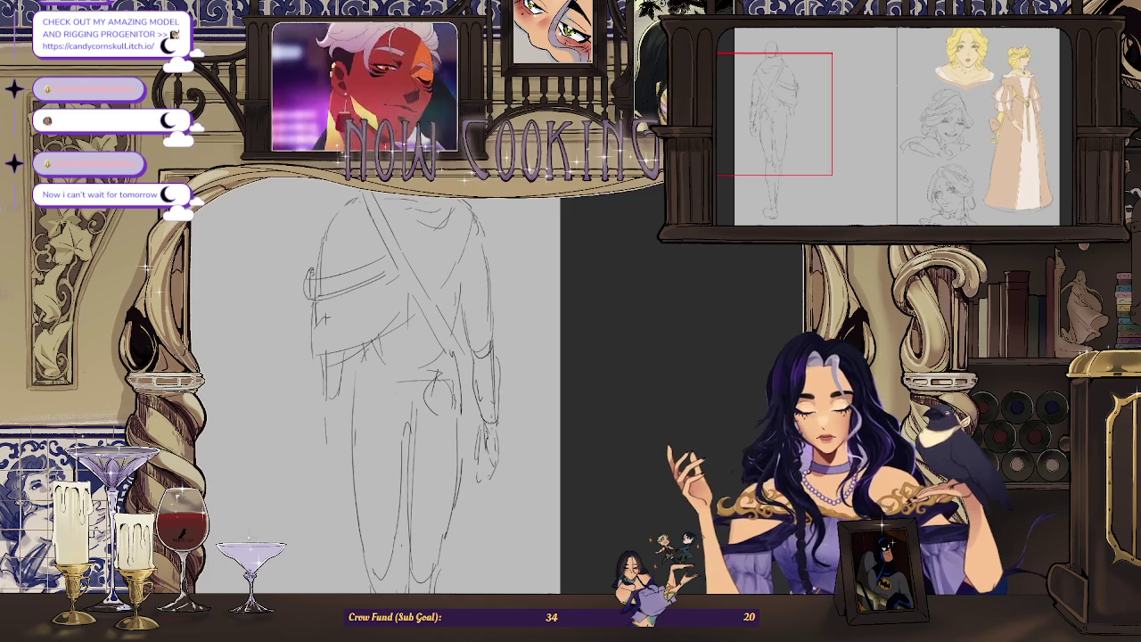
pyautogui.scroll(-2, 509, 302)
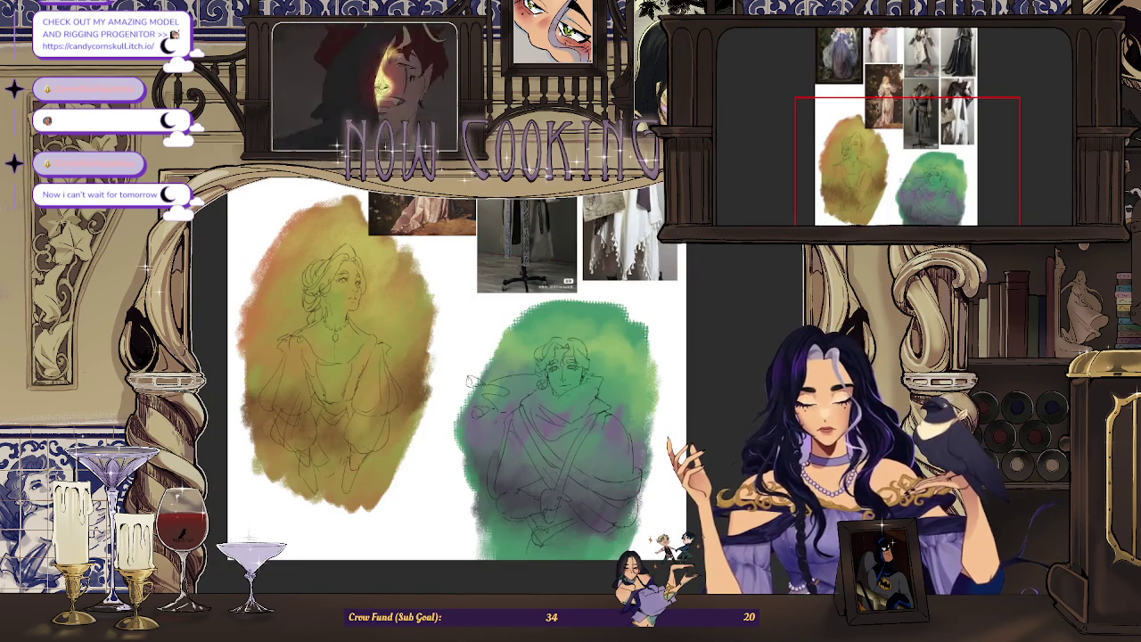
# Switch back to the grey pencil sketch document with Ctrl+Tab.
pyautogui.hotkey('ctrl', 'Tab')
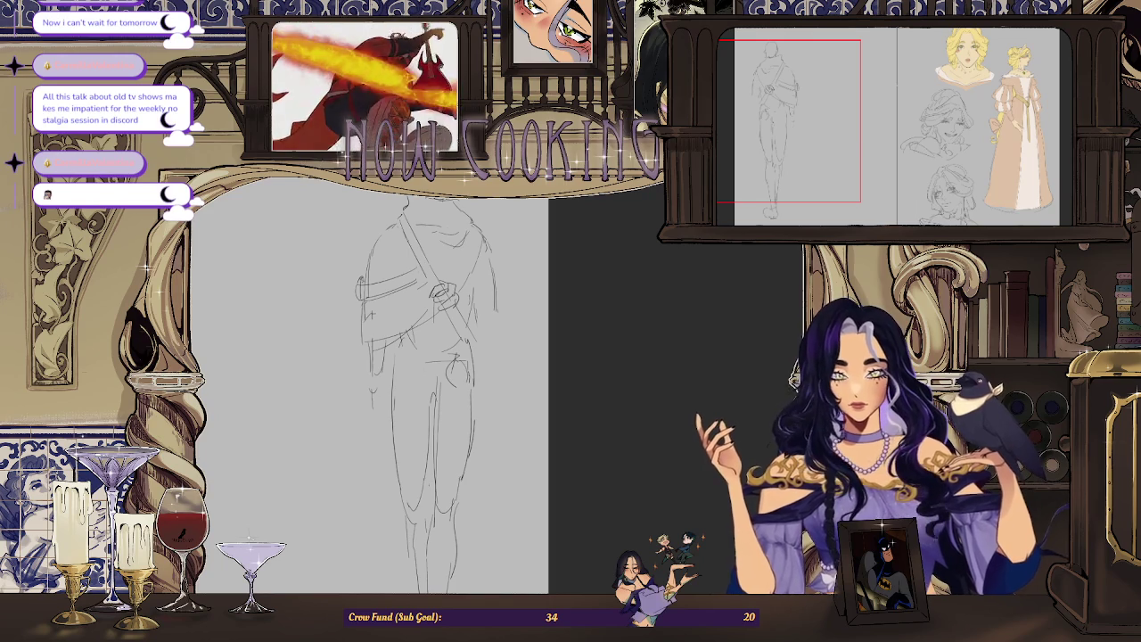
# Mirror the view, zoom in, and add a small curved stroke near the figure's waist.
pyautogui.press('h')
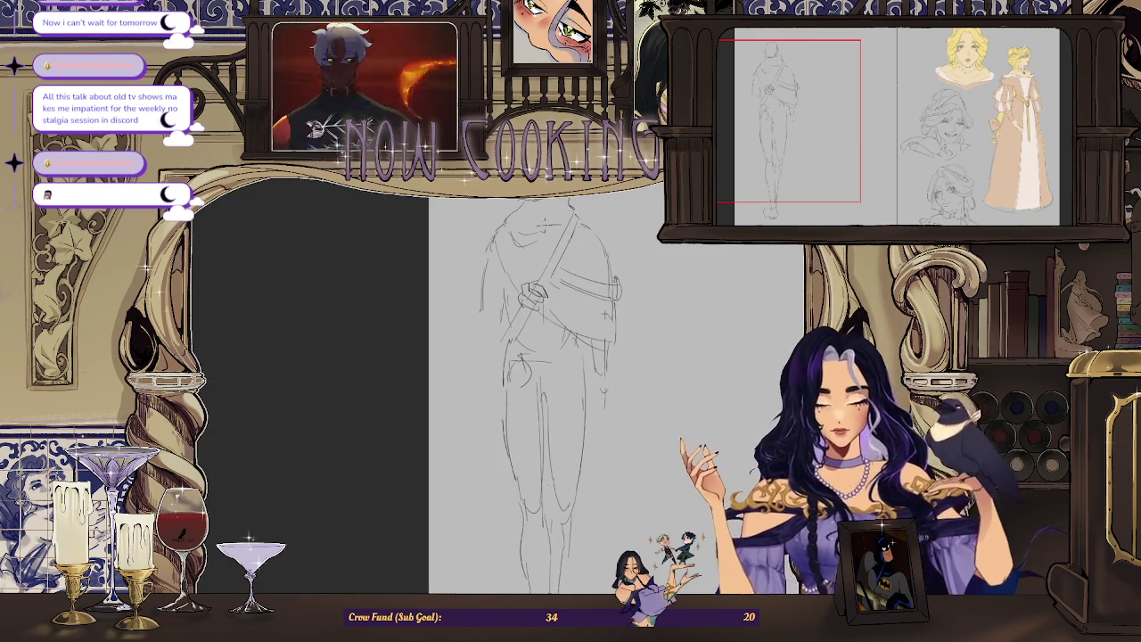
pyautogui.hotkey('ctrl', '+')
pyautogui.moveTo(472, 308)
pyautogui.mouseDown()
pyautogui.moveTo(467, 334)
pyautogui.moveTo(462, 322)
pyautogui.mouseUp()
pyautogui.hotkey('ctrl', '-')
pyautogui.hotkey('ctrl', '-')
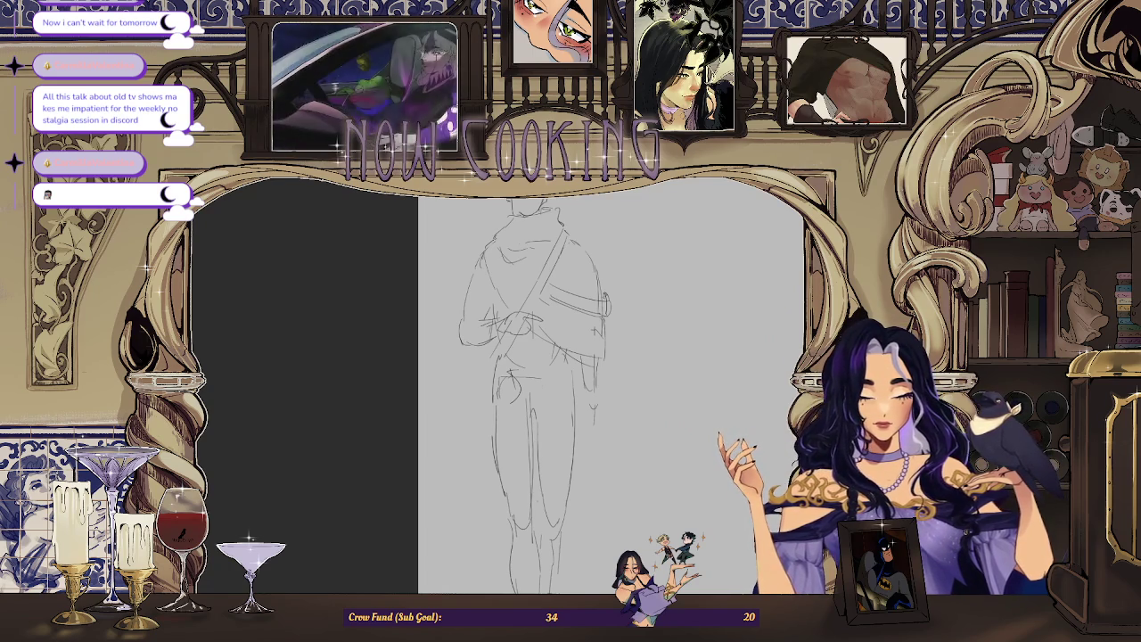
# Flip the view back and redraw the side lines lower as a small circle.
pyautogui.press('h')
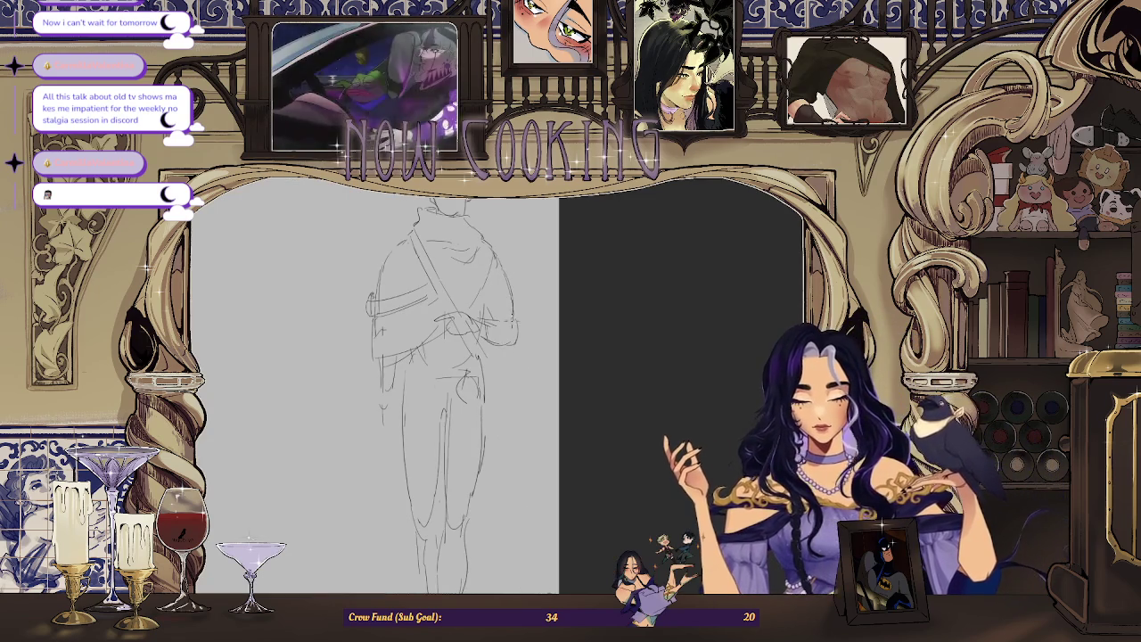
pyautogui.moveTo(485, 316); pyautogui.dragTo(520, 260)
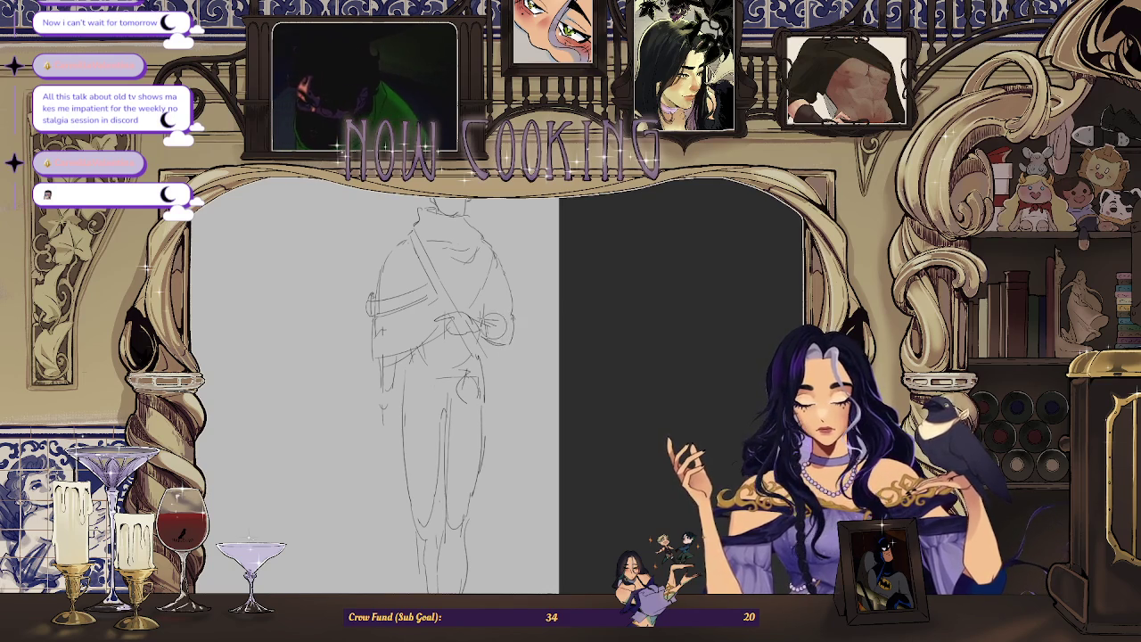
pyautogui.moveTo(499, 321)
pyautogui.mouseDown()
pyautogui.moveTo(485, 343)
pyautogui.moveTo(504, 356)
pyautogui.mouseUp()
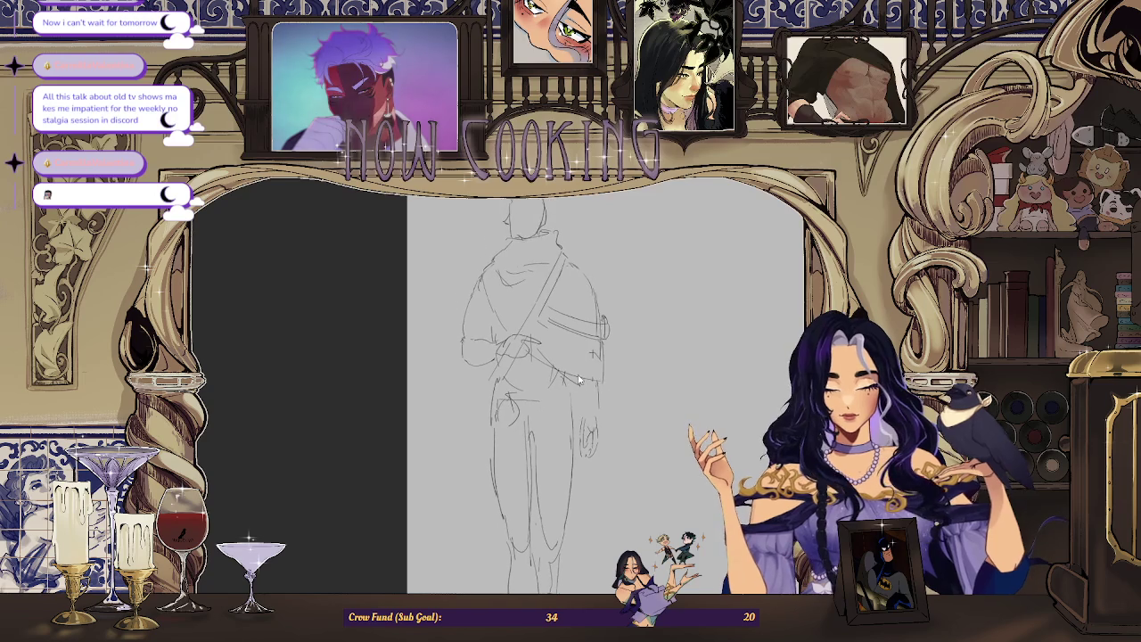
pyautogui.moveTo(588, 369); pyautogui.dragTo(597, 403)
pyautogui.moveTo(604, 325); pyautogui.dragTo(610, 292)
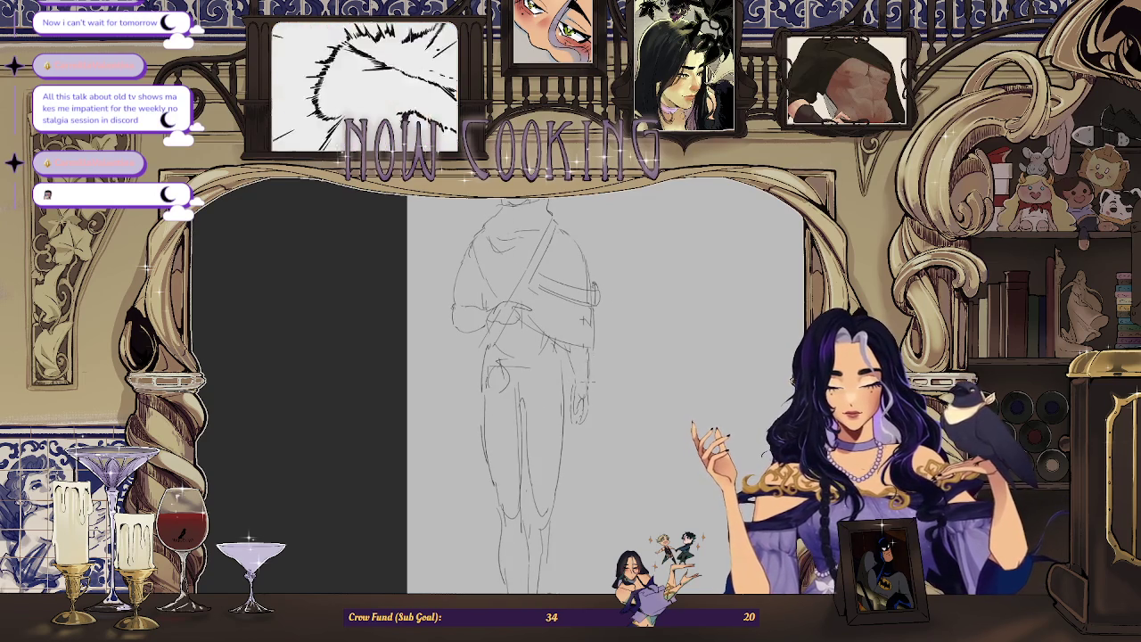
# Redraw the rounded shape on the figure's side in the flipped view, then mirror to check it.
pyautogui.hotkey('ctrl', '-')
pyautogui.press('m')
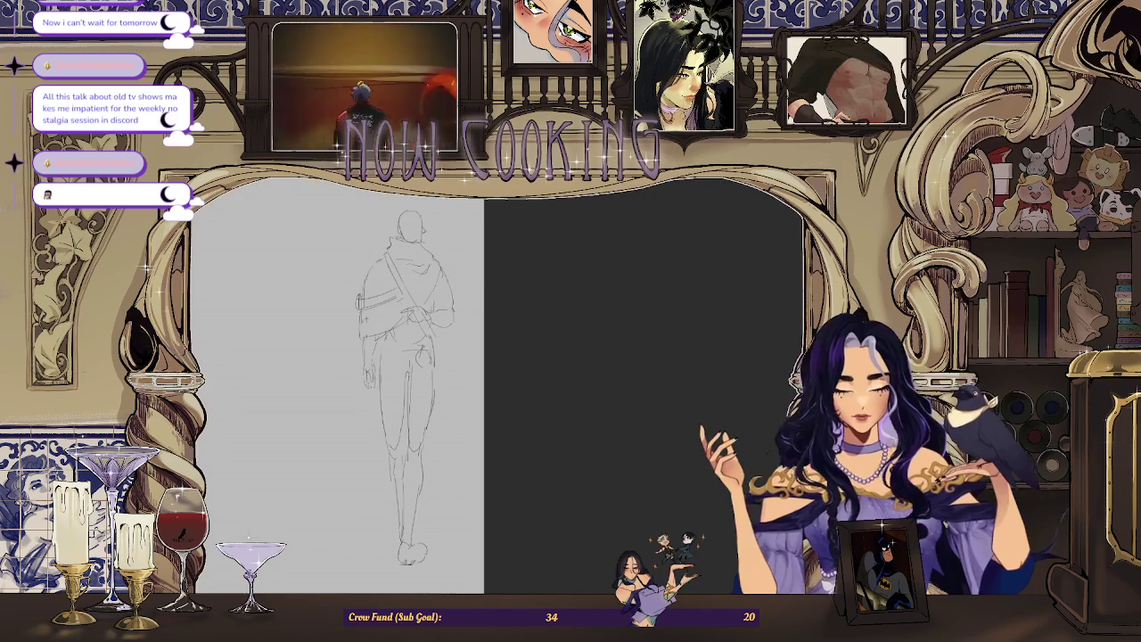
pyautogui.hotkey('ctrl', '+')
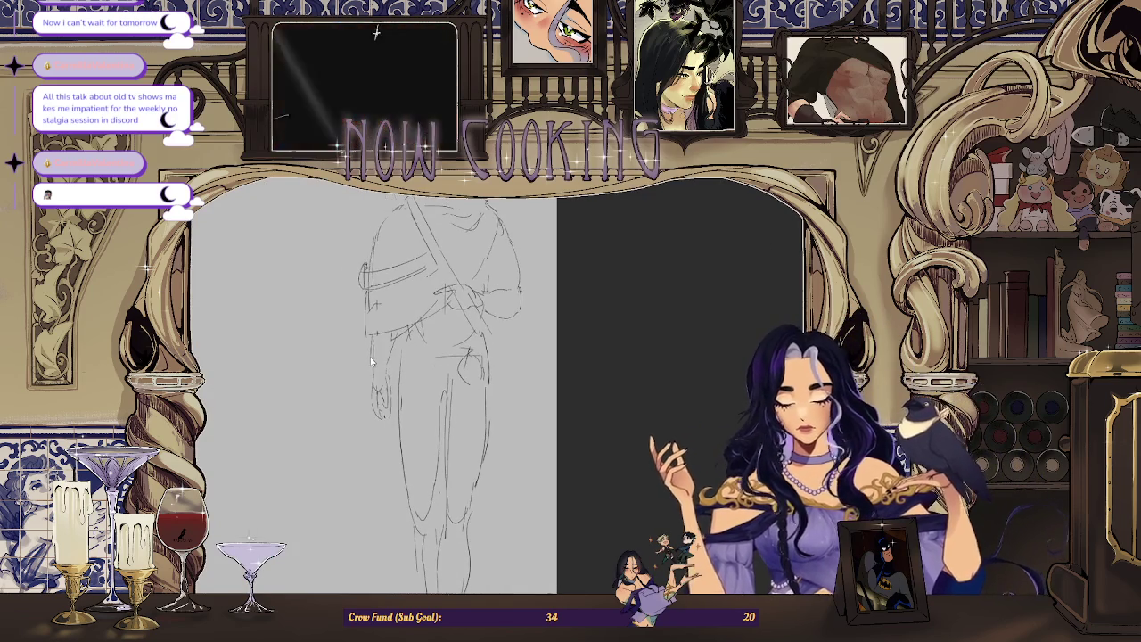
pyautogui.hscroll(1, 372, 361)
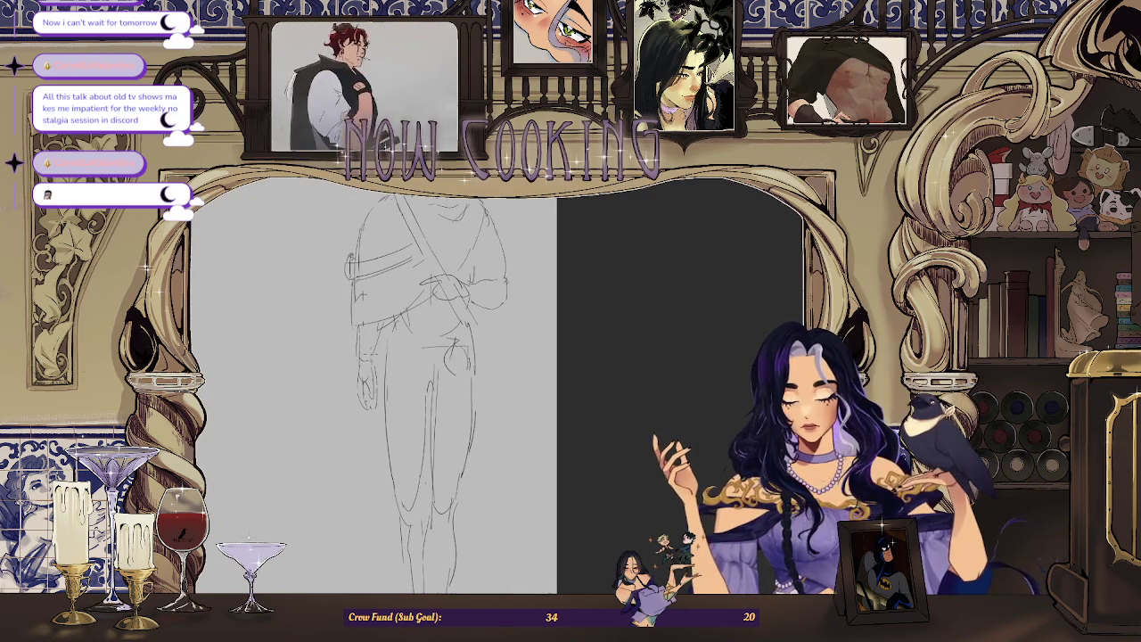
pyautogui.hotkey('ctrl', '-')
pyautogui.hotkey('ctrl', '-')
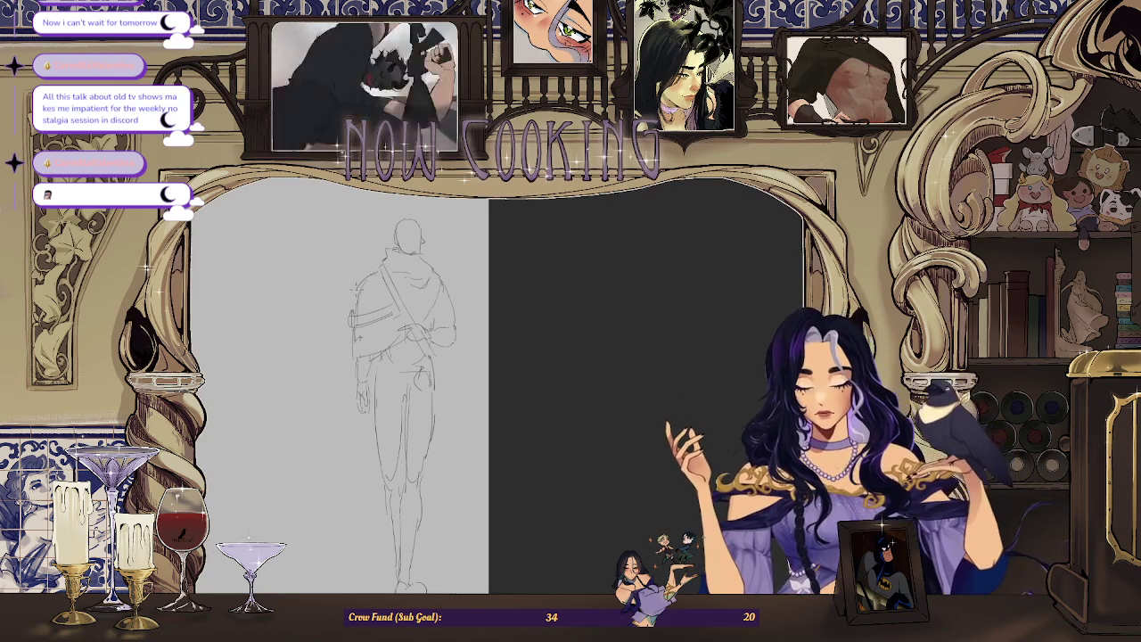
pyautogui.moveTo(360, 307); pyautogui.dragTo(367, 280)
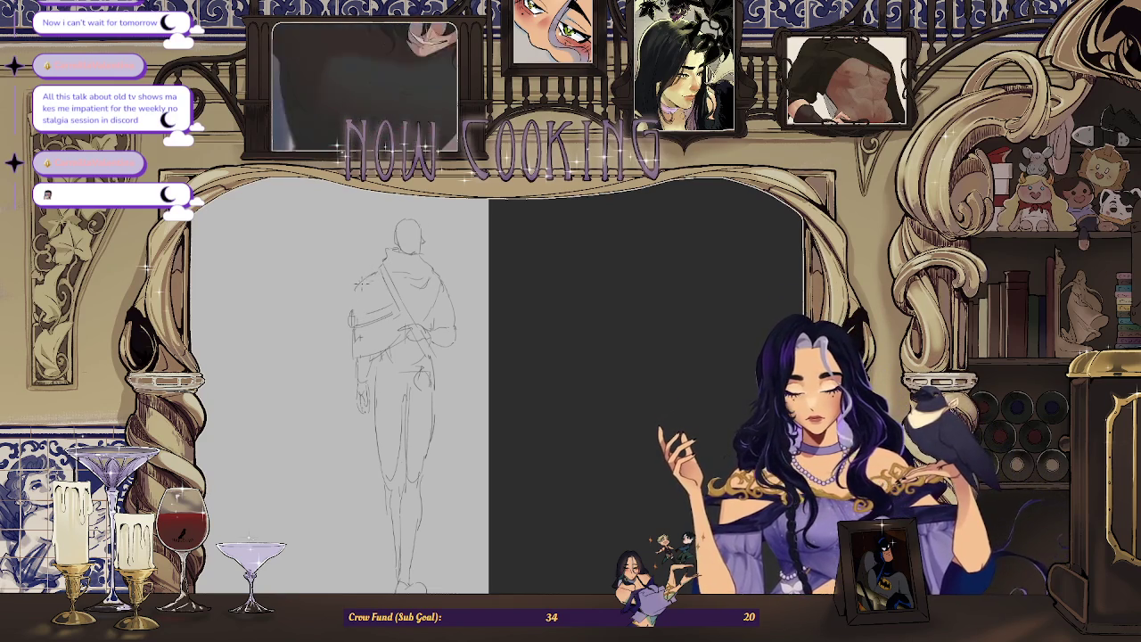
pyautogui.scroll(1, 392, 267)
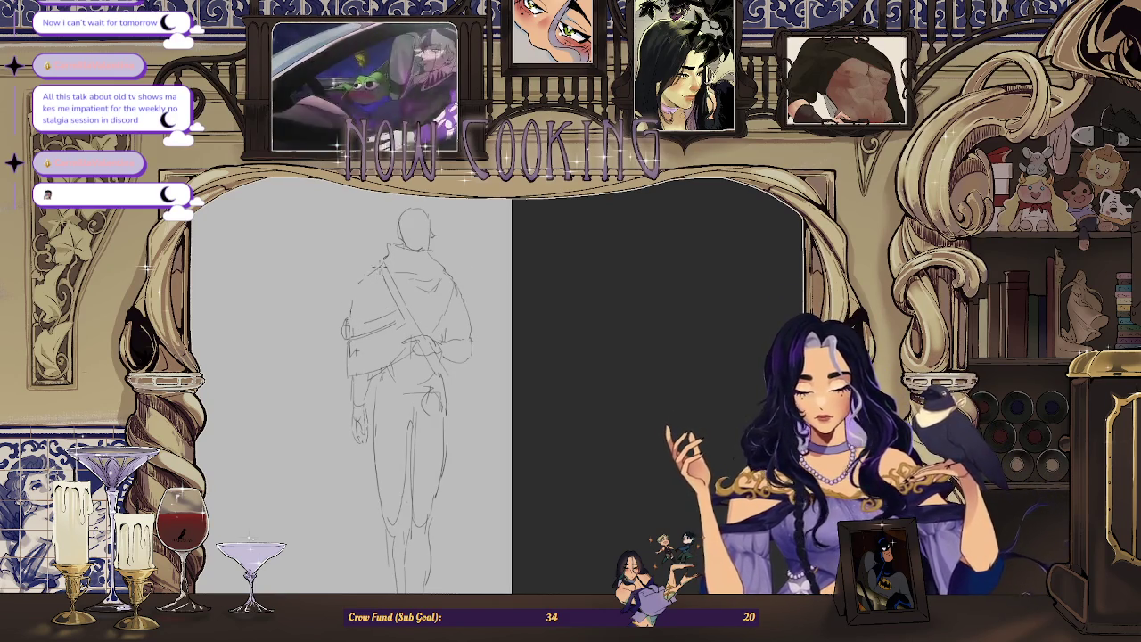
pyautogui.scroll(-1, 522, 324)
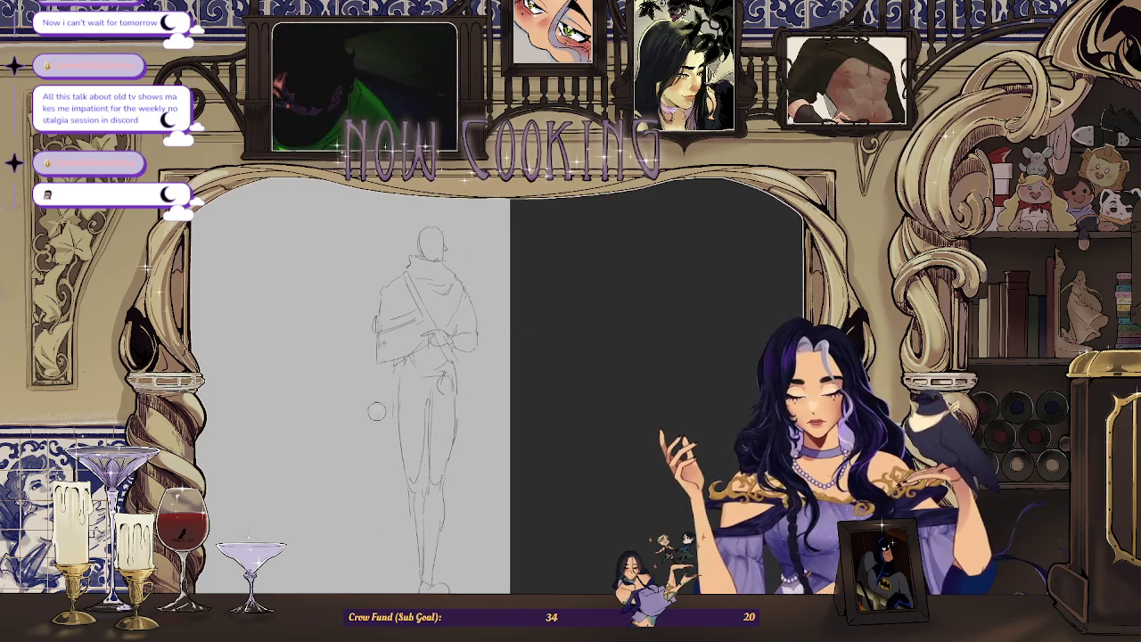
pyautogui.press('m')
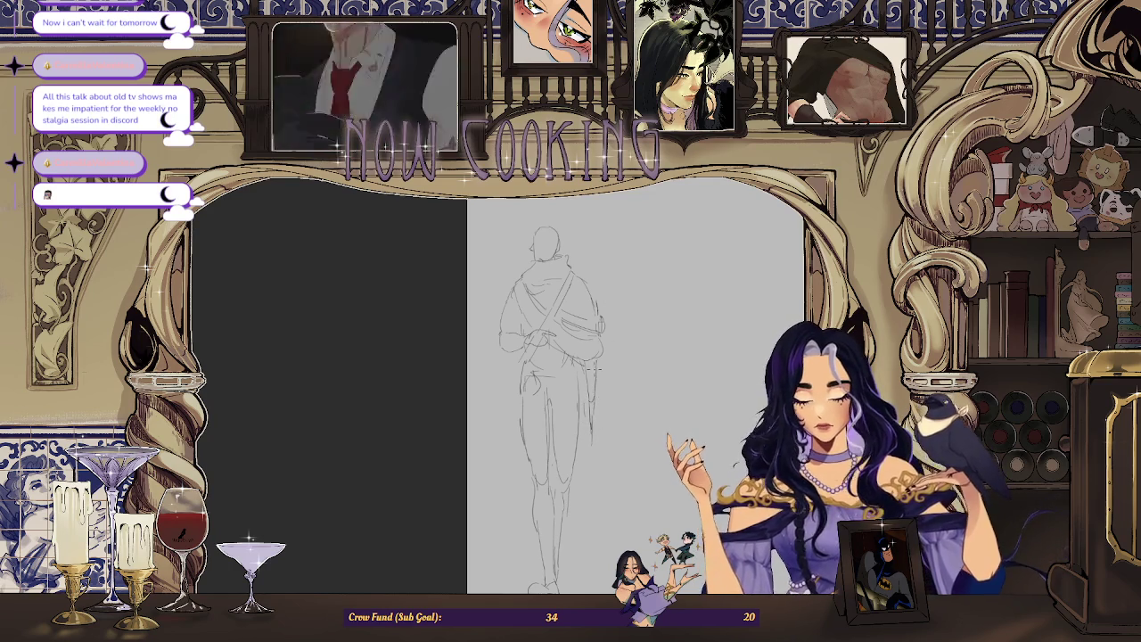
pyautogui.scroll(-2, 595, 402)
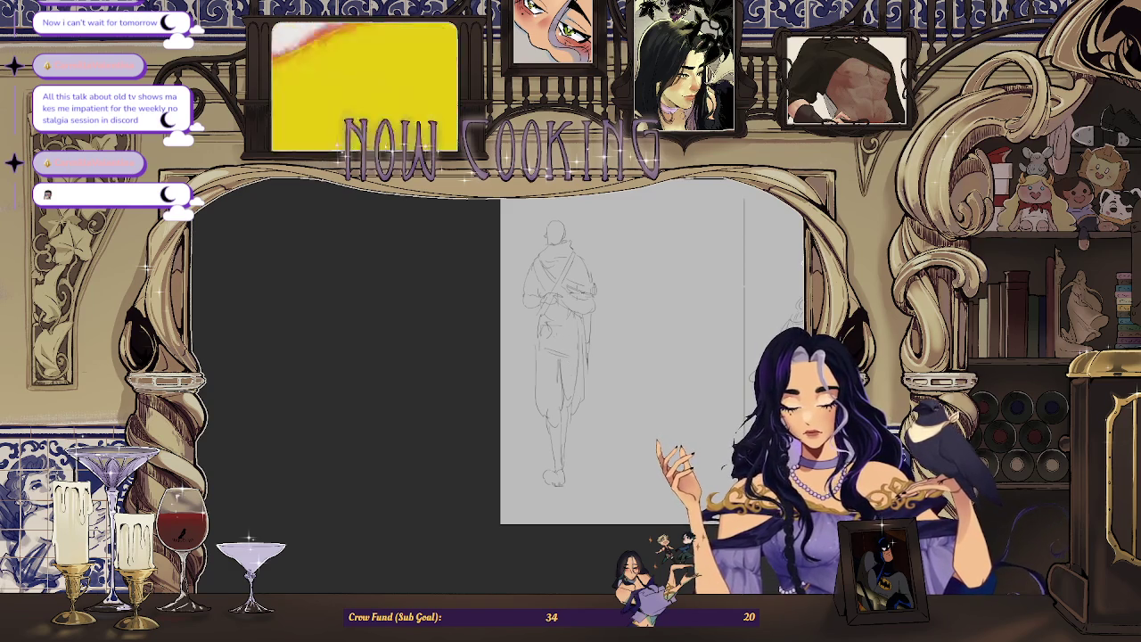
pyautogui.scroll(-1, 588, 356)
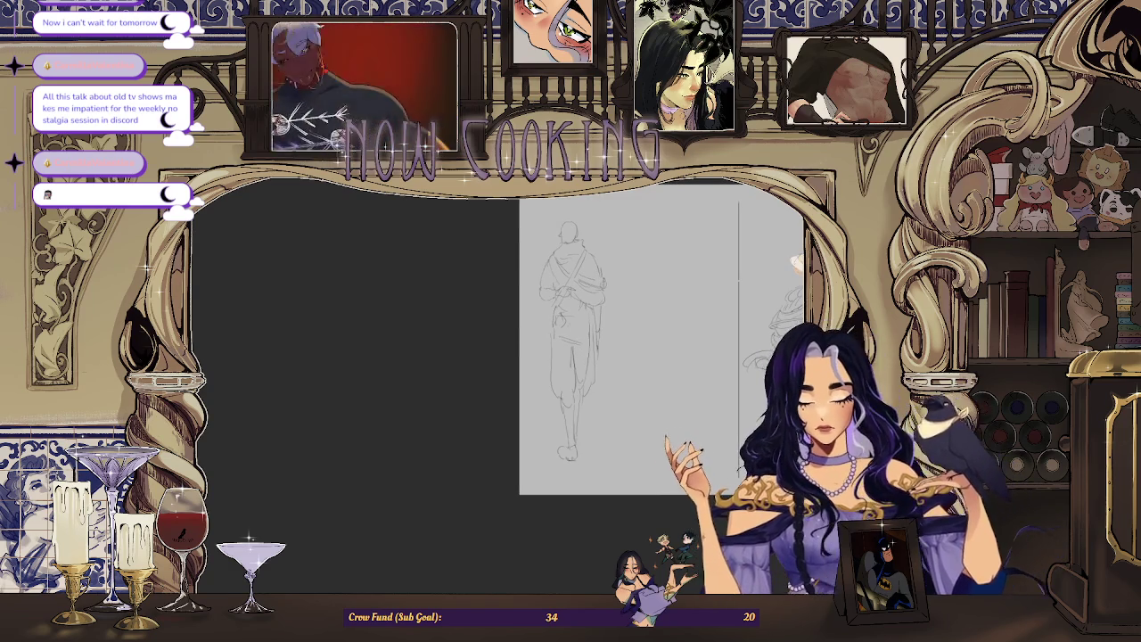
pyautogui.scroll(1, 580, 356)
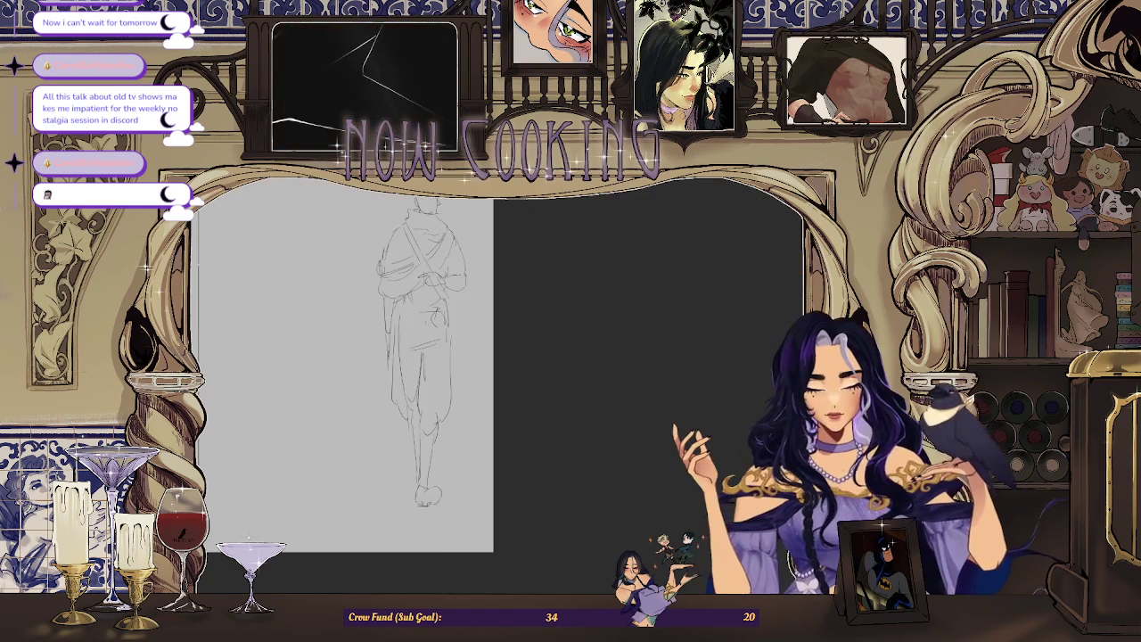
pyautogui.moveTo(713, 357); pyautogui.dragTo(428, 356)
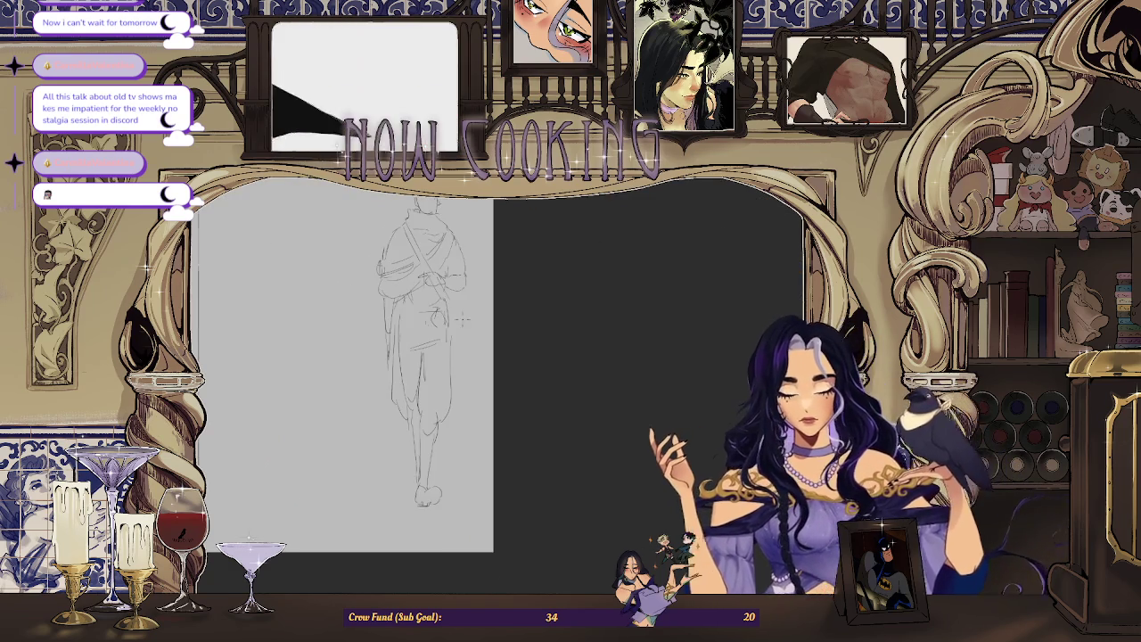
pyautogui.scroll(1, 428, 323)
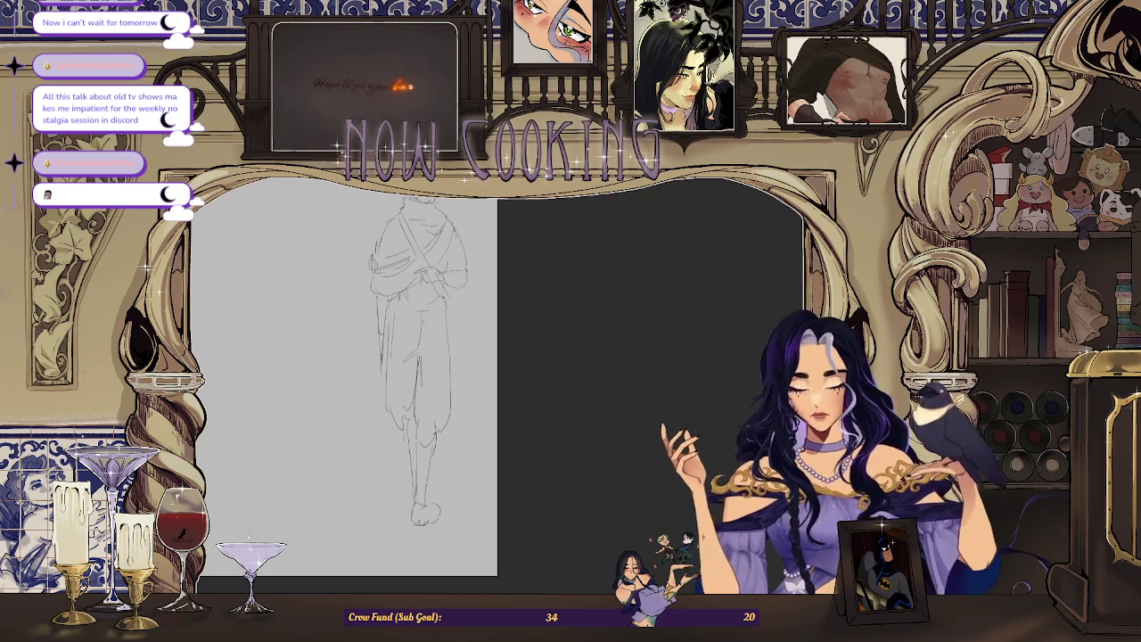
pyautogui.press('h')
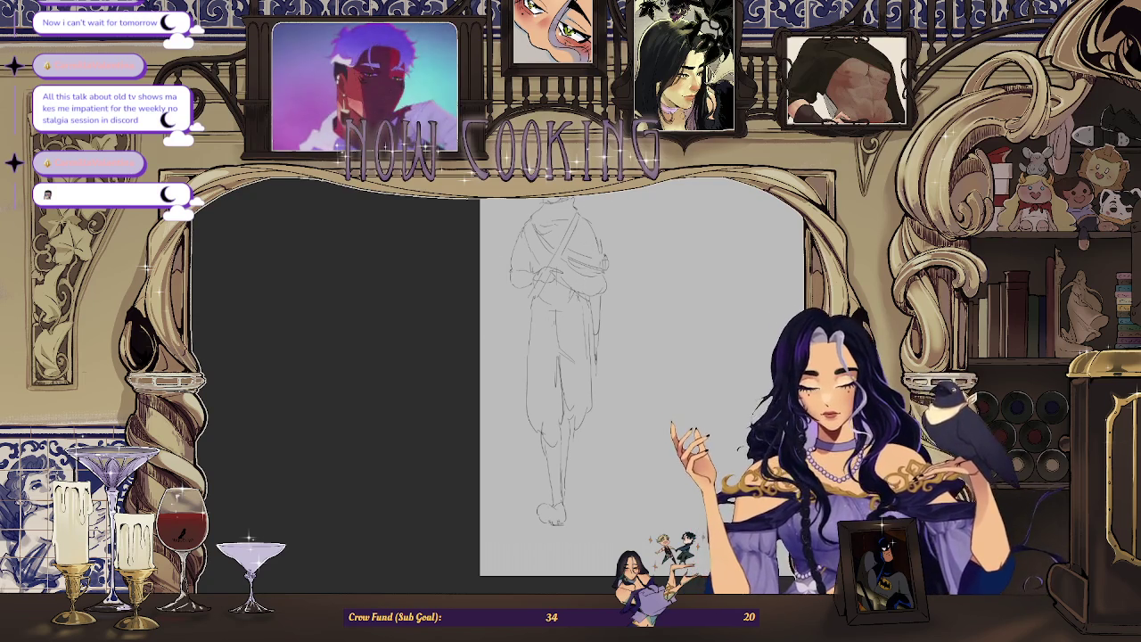
# Zoom in and add a small curled stroke beside the figure's head.
pyautogui.hotkey('ctrl', '+')
pyautogui.hotkey('ctrl', '+')
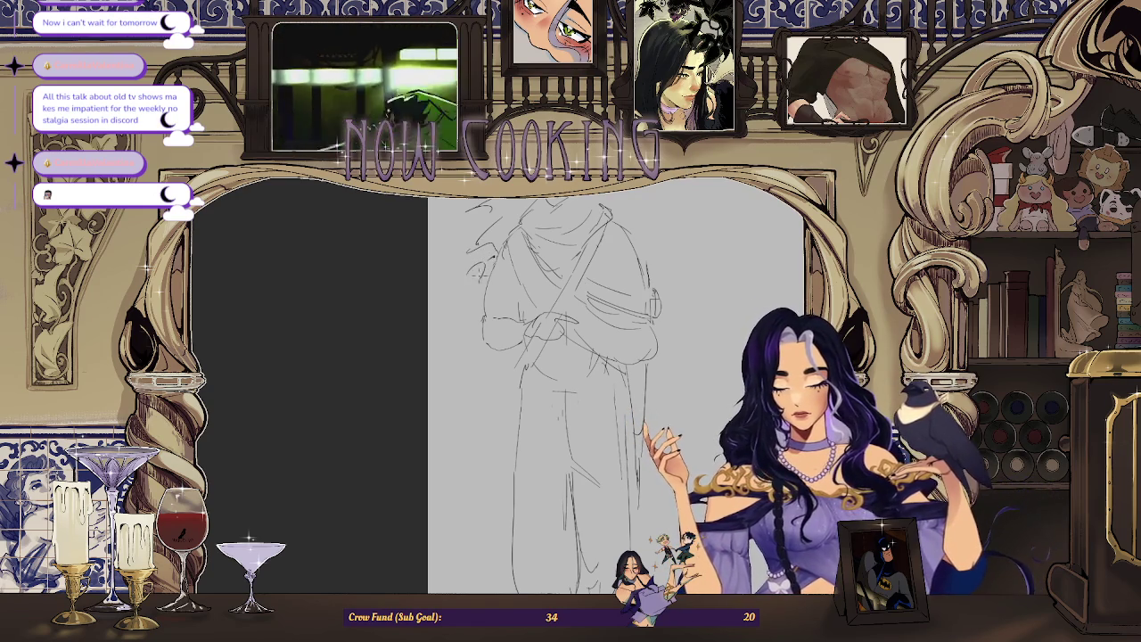
pyautogui.moveTo(469, 270); pyautogui.dragTo(472, 278)
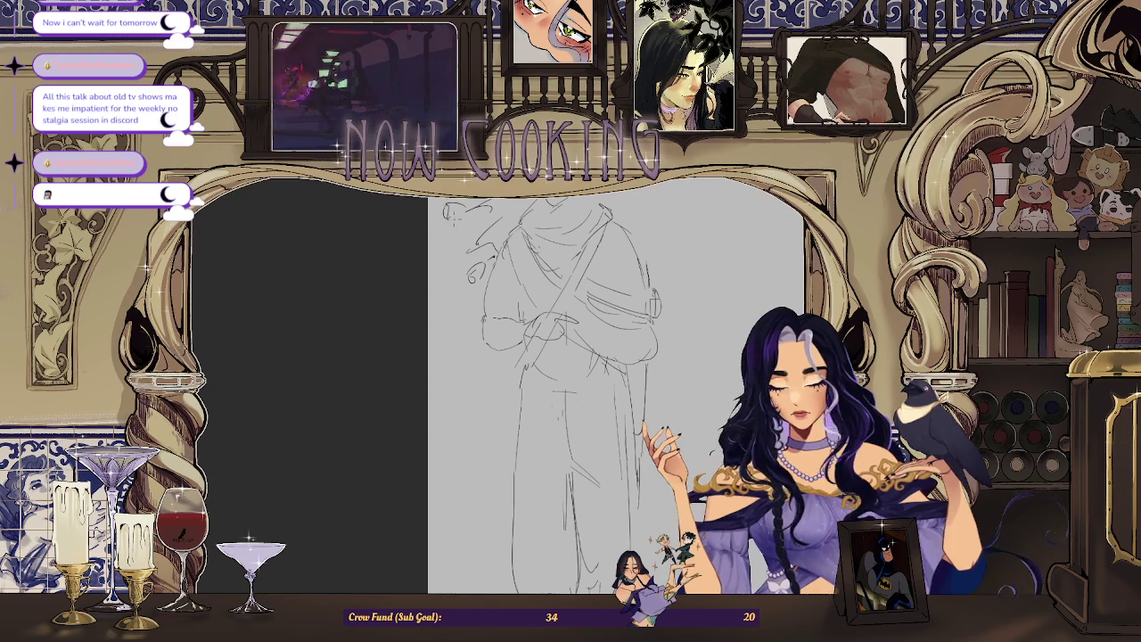
pyautogui.scroll(-2, 605, 226)
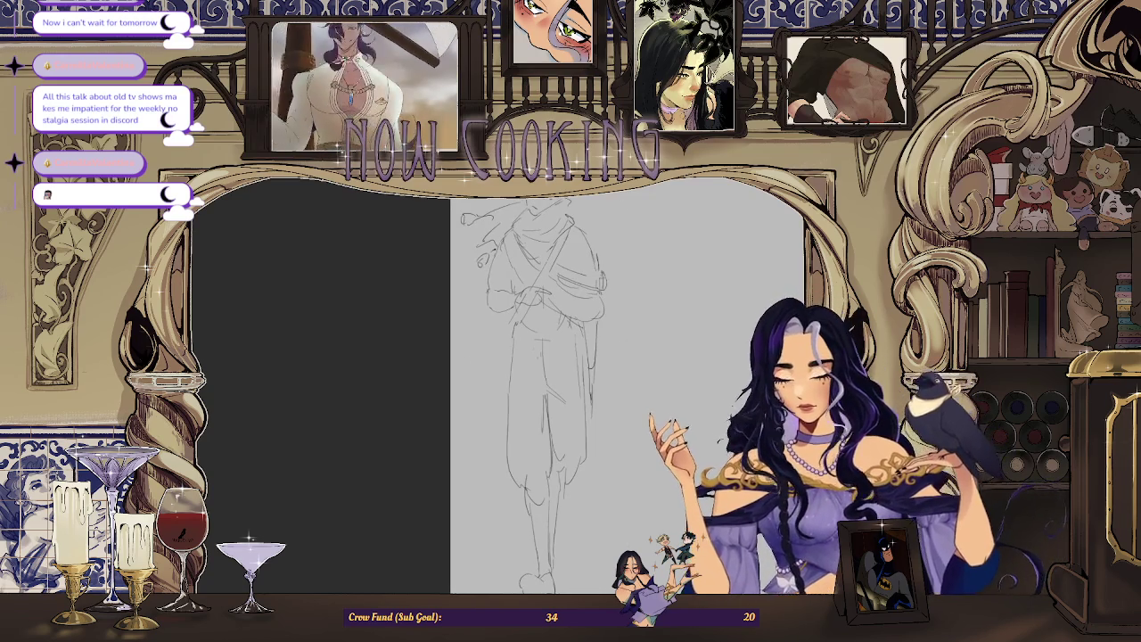
pyautogui.scroll(1, 691, 212)
pyautogui.scroll(-3, 572, 233)
pyautogui.scroll(-2, 572, 233)
pyautogui.scroll(3, 572, 234)
pyautogui.scroll(1, 535, 250)
pyautogui.scroll(1, 525, 259)
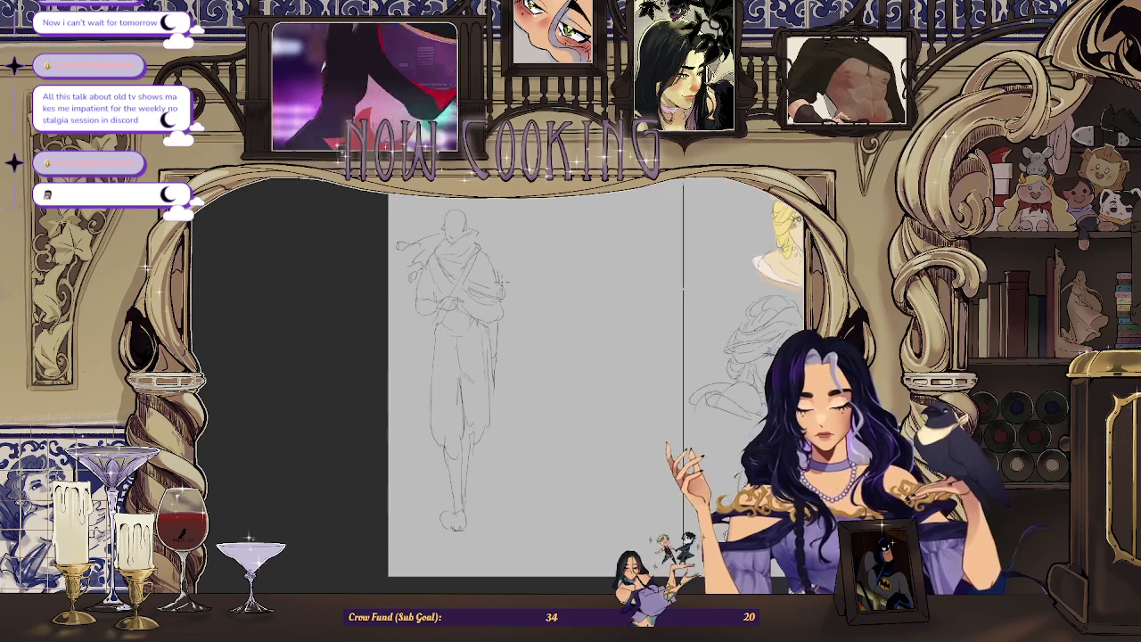
pyautogui.scroll(-1, 511, 373)
pyautogui.scroll(-2, 511, 373)
pyautogui.scroll(1, 512, 373)
pyautogui.scroll(1, 512, 373)
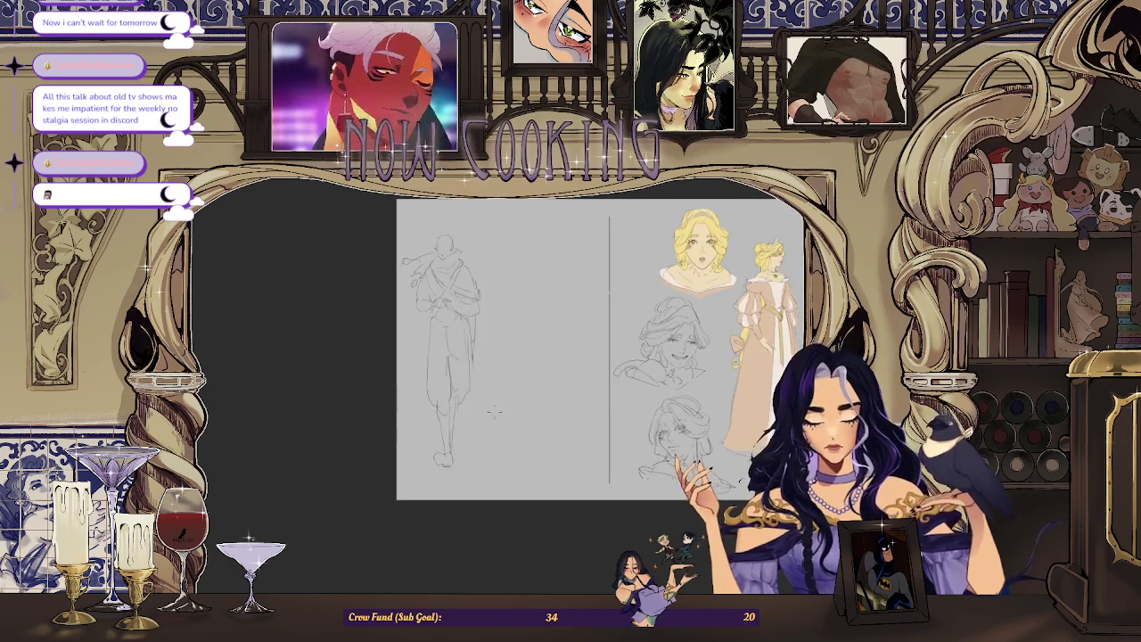
pyautogui.scroll(1, 512, 373)
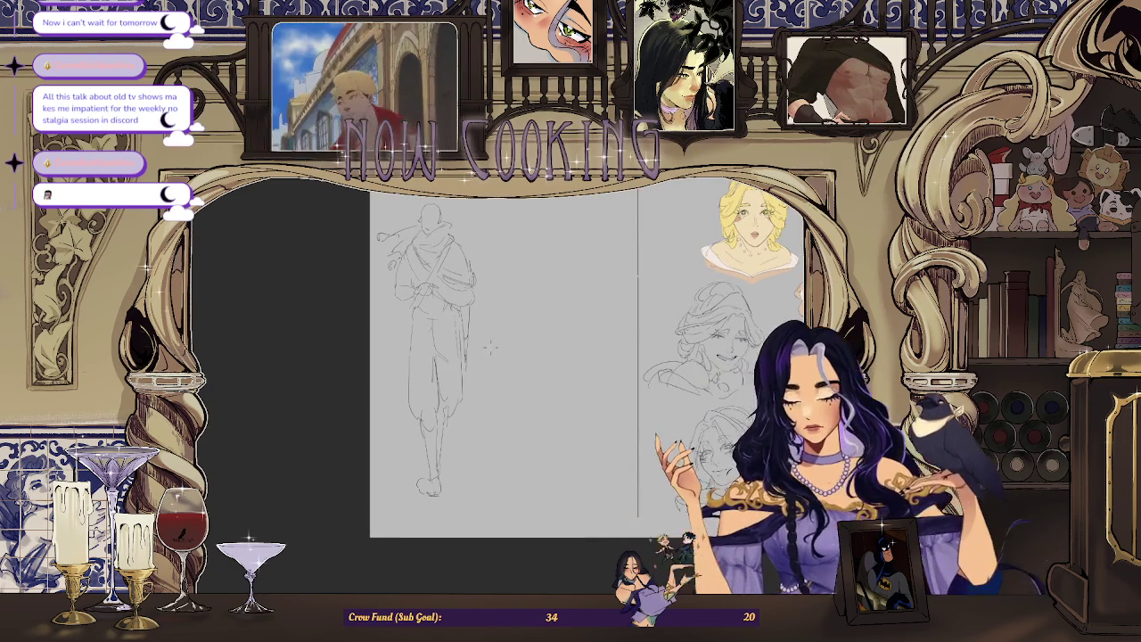
pyautogui.scroll(1, 469, 360)
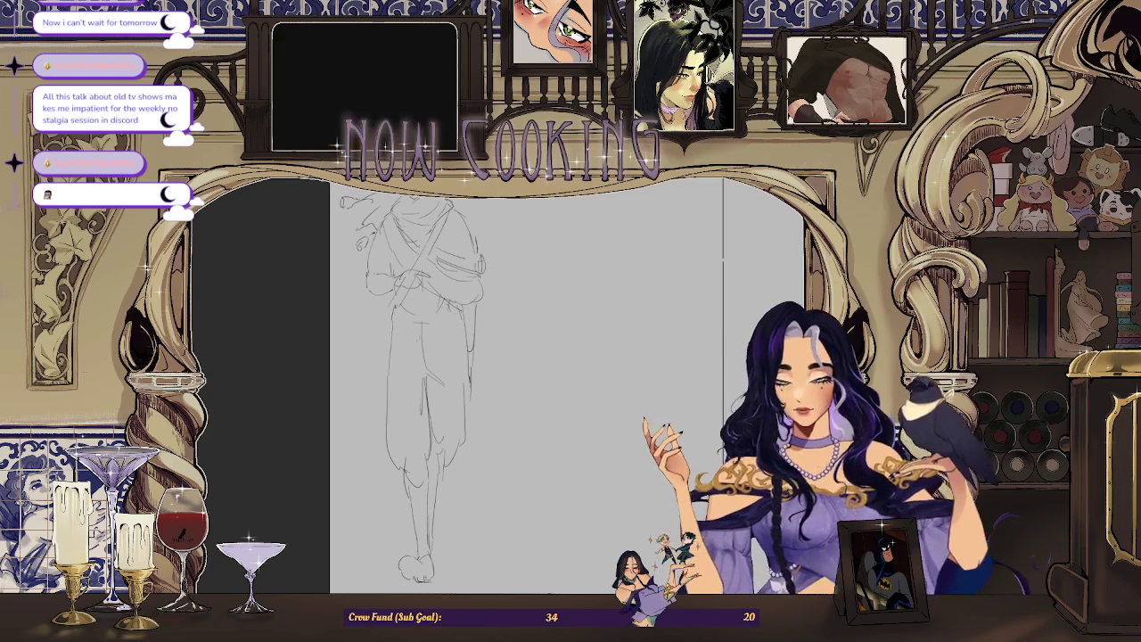
pyautogui.scroll(1, 459, 356)
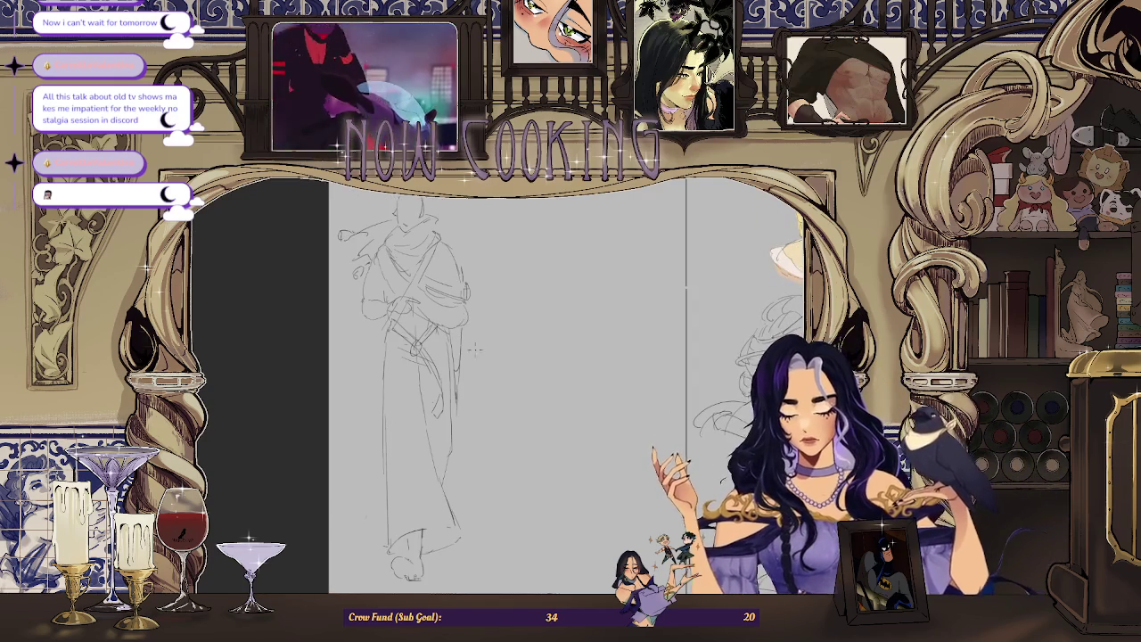
# Sketch facial feature strokes for the profile onto the figure's bald head.
pyautogui.scroll(2, 530, 383)
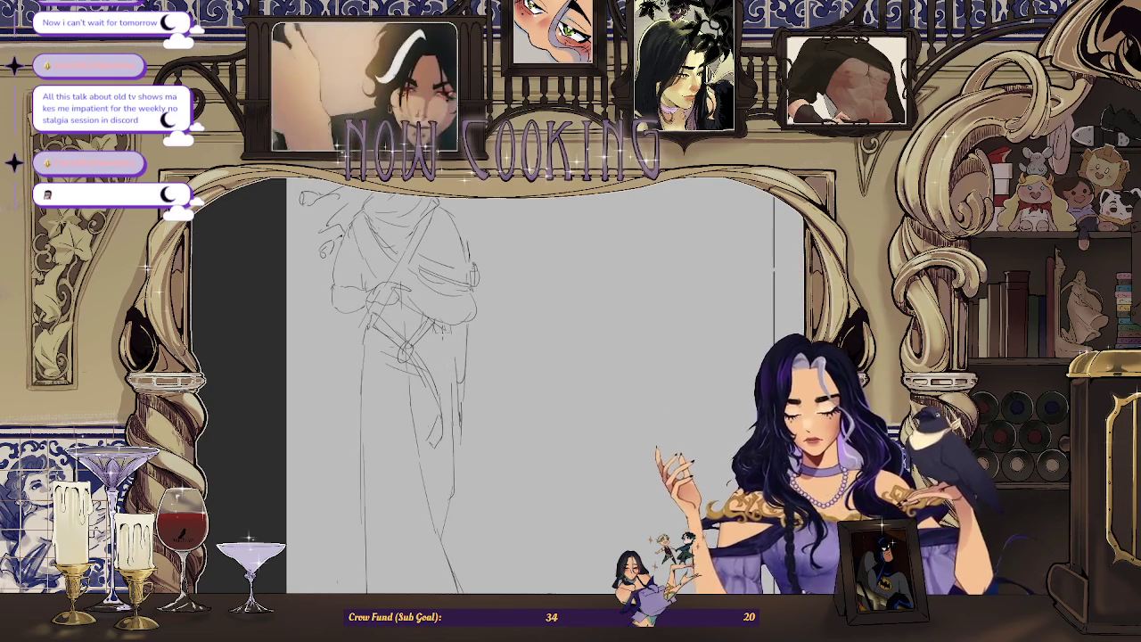
pyautogui.scroll(-2, 441, 340)
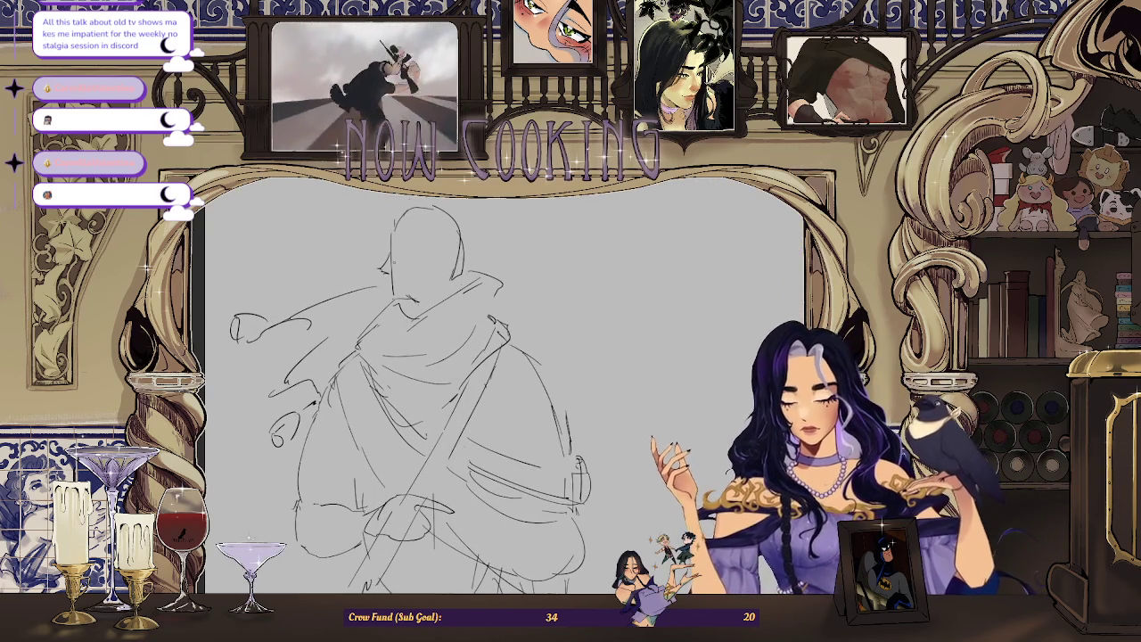
pyautogui.moveTo(402, 251); pyautogui.dragTo(410, 243)
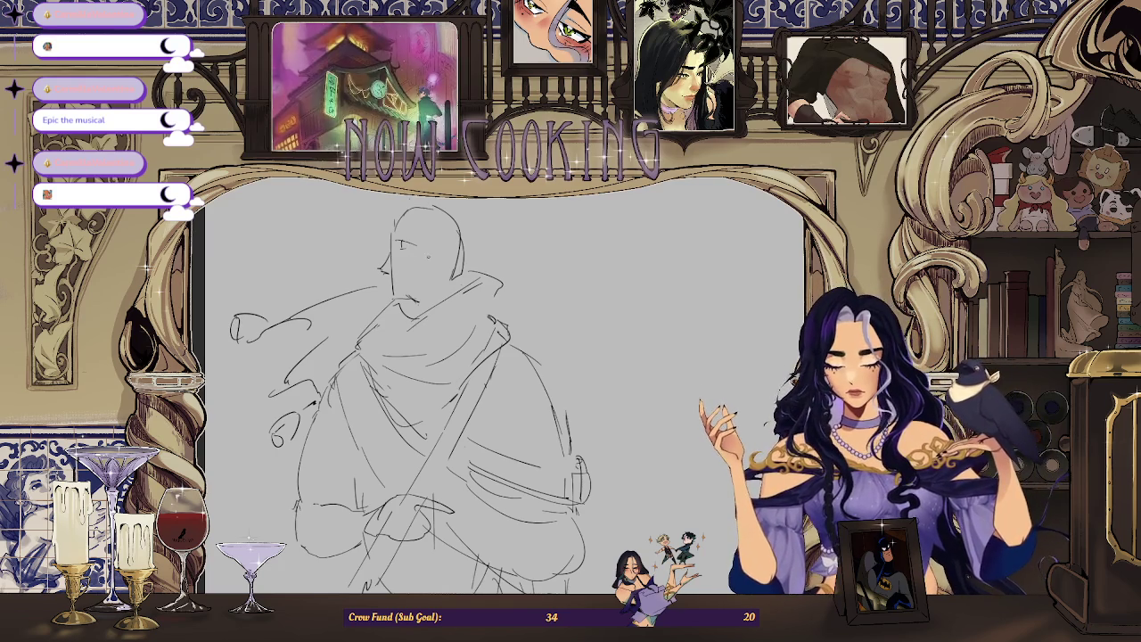
# Add a small mark near the nose and erase excess lip and jaw lines.
pyautogui.scroll(2, 410, 392)
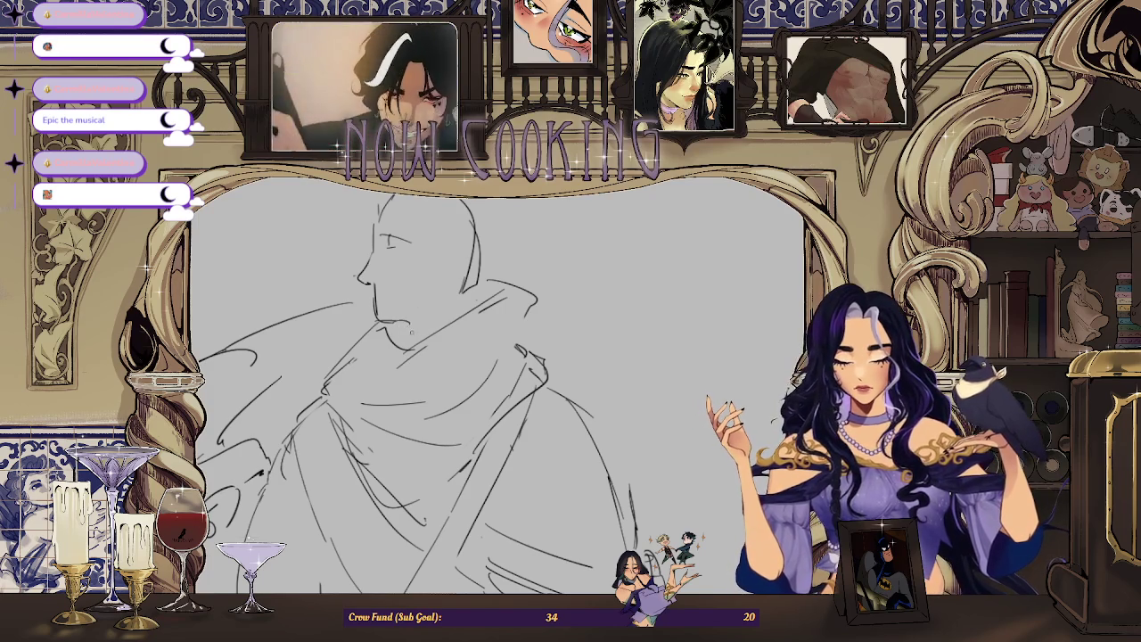
pyautogui.scroll(2, 462, 267)
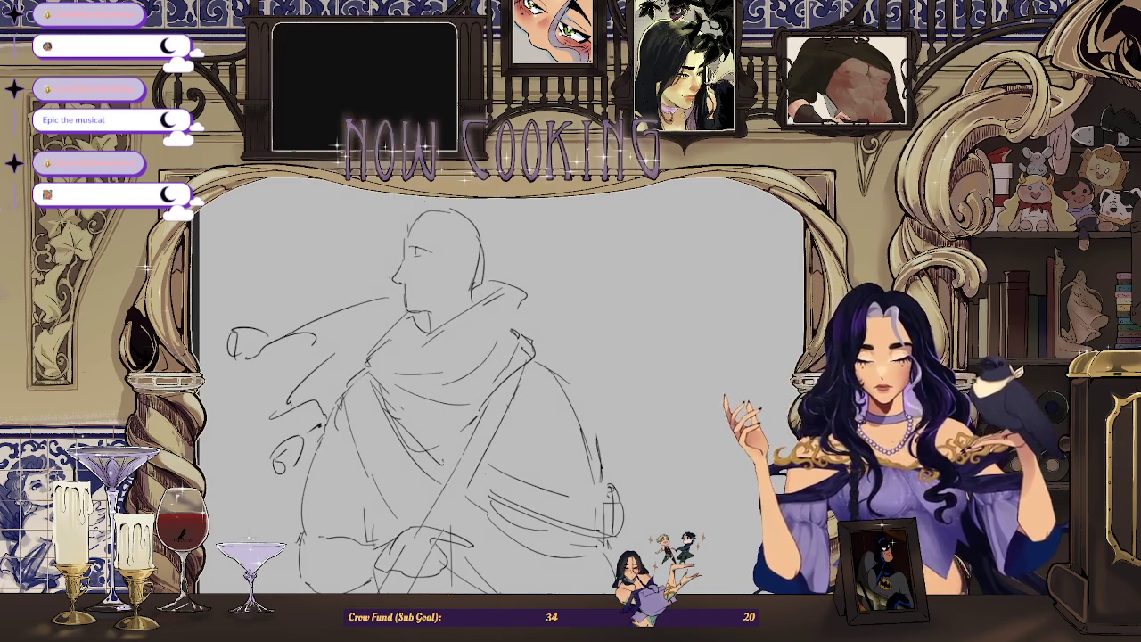
pyautogui.hscroll(-3, 499, 383)
pyautogui.scroll(3, 580, 231)
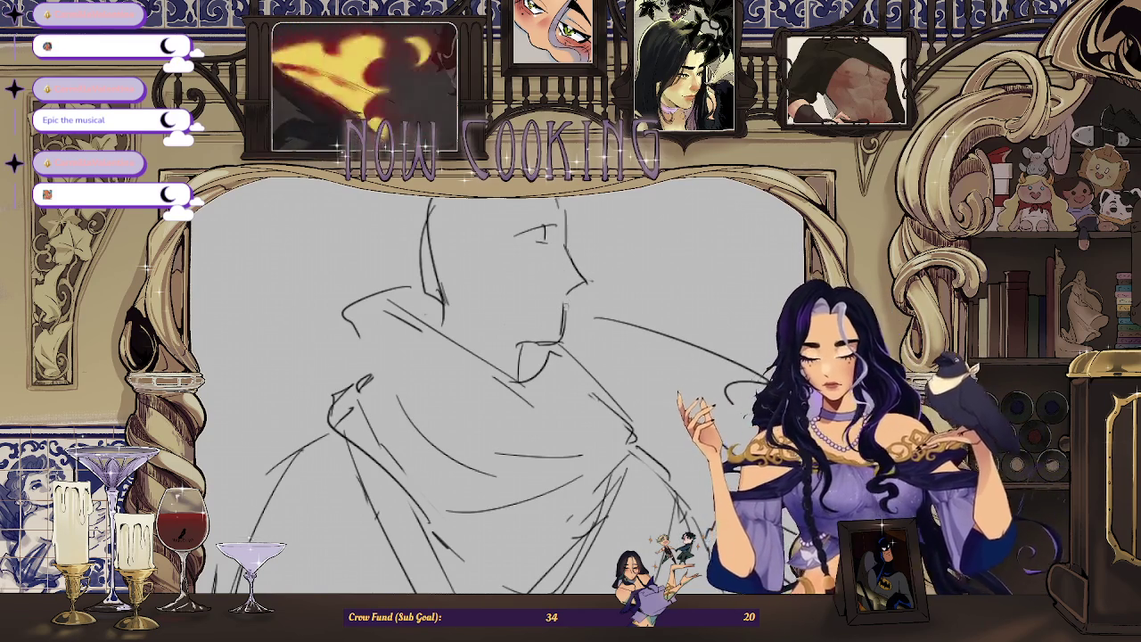
pyautogui.scroll(2, 565, 303)
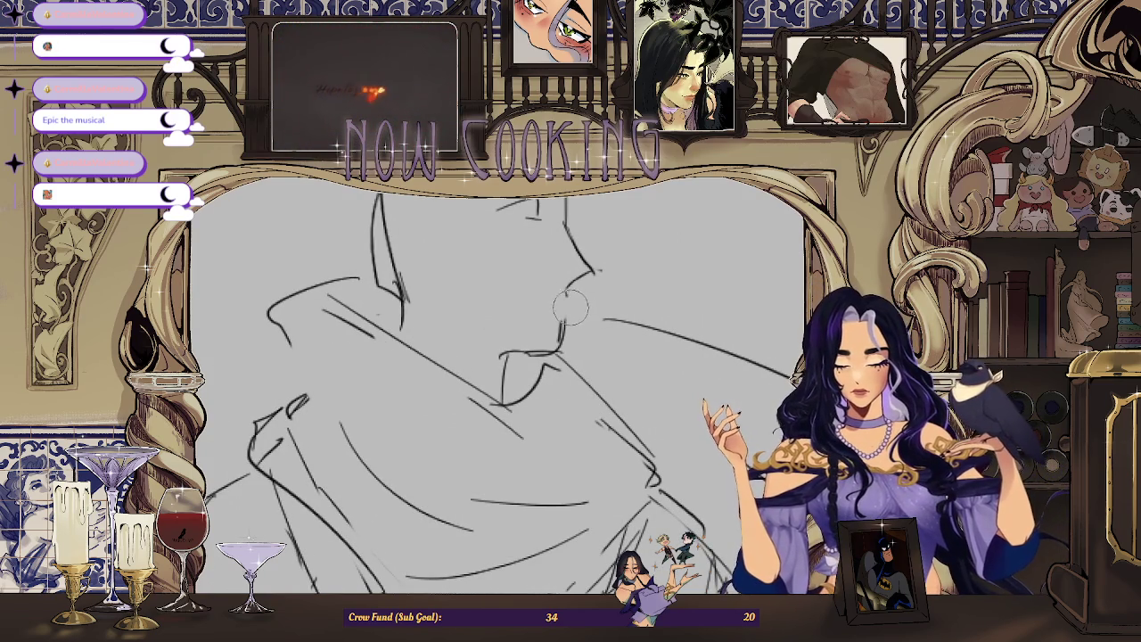
pyautogui.scroll(-2, 573, 306)
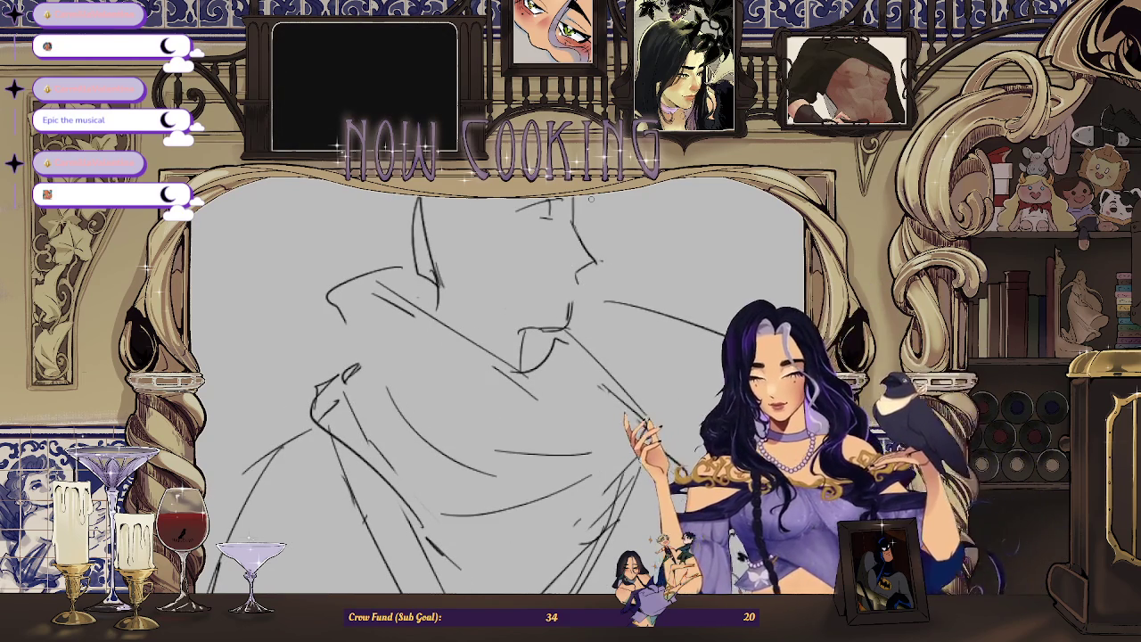
pyautogui.scroll(2, 590, 199)
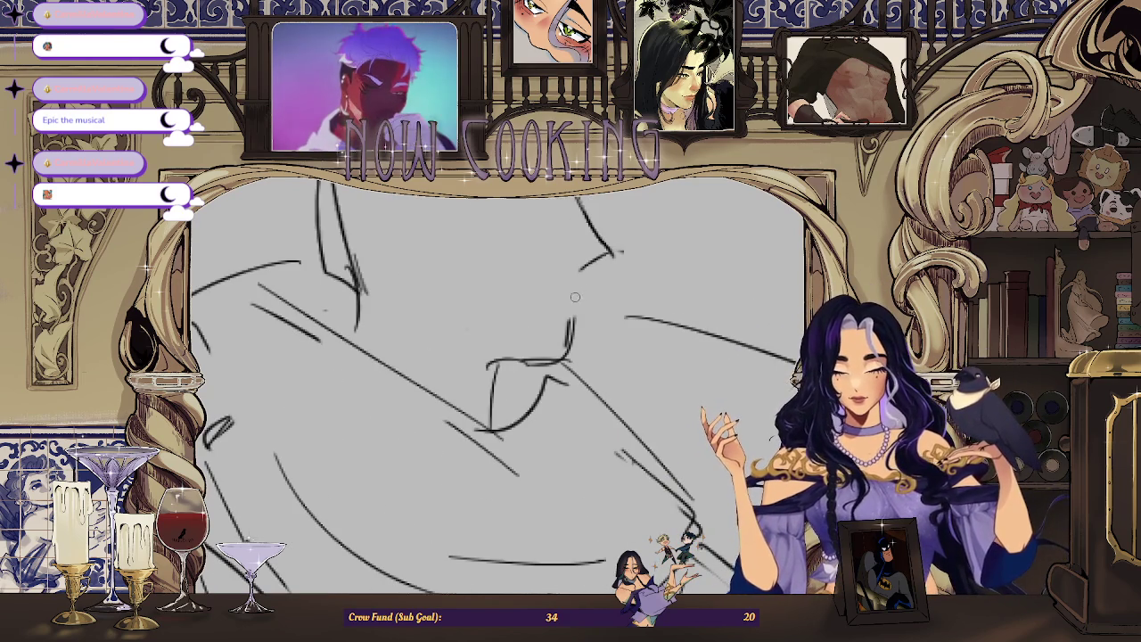
pyautogui.moveTo(586, 284); pyautogui.dragTo(583, 281)
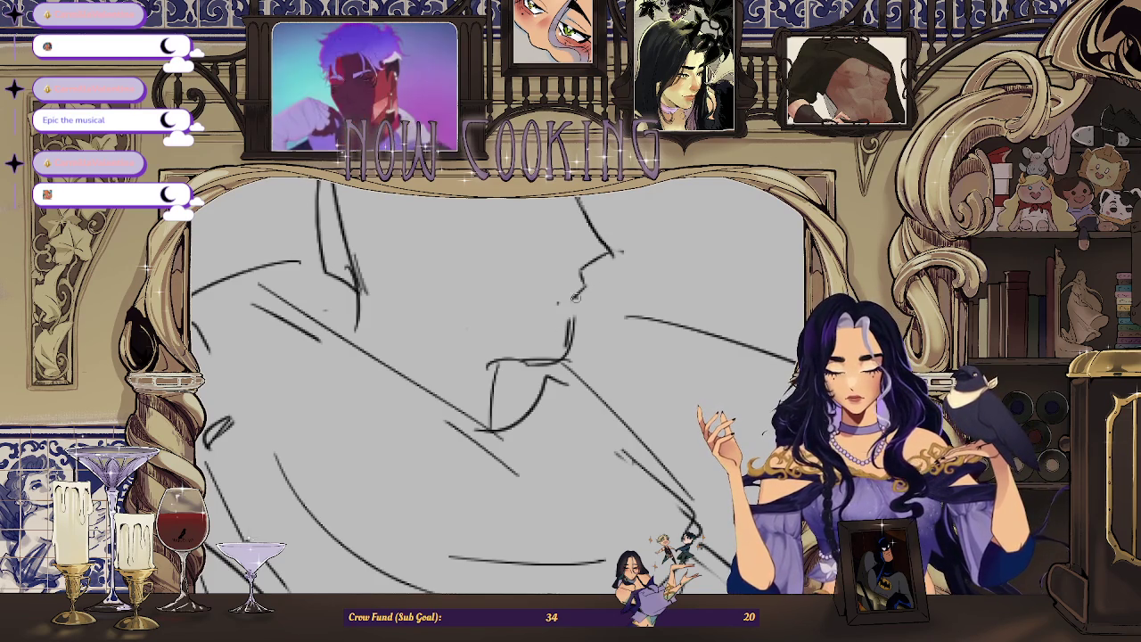
pyautogui.moveTo(570, 332); pyautogui.dragTo(557, 370)
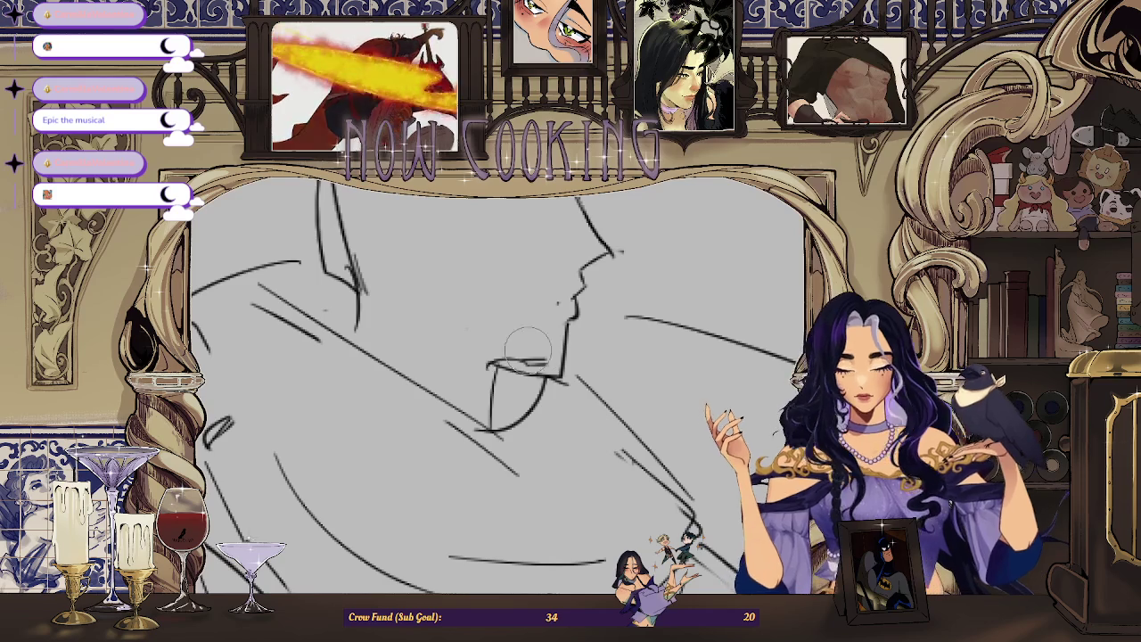
# Draw a short line across the chin top, undoing its erasure to keep it.
pyautogui.scroll(-3, 591, 353)
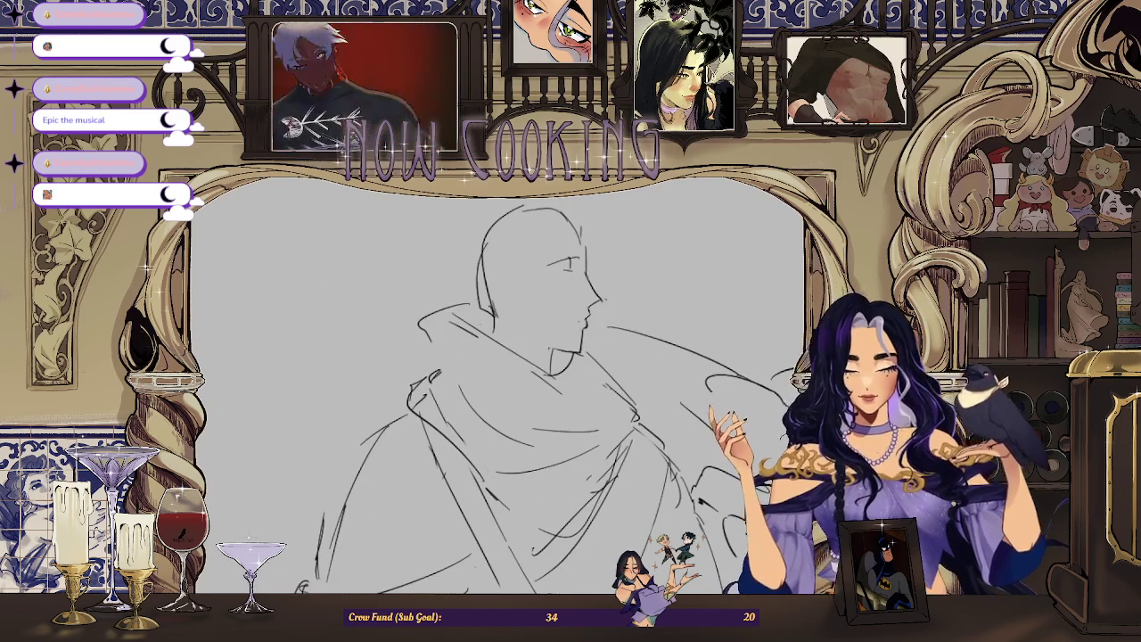
pyautogui.scroll(2, 592, 353)
pyautogui.scroll(2, 452, 323)
pyautogui.moveTo(434, 360); pyautogui.dragTo(383, 356)
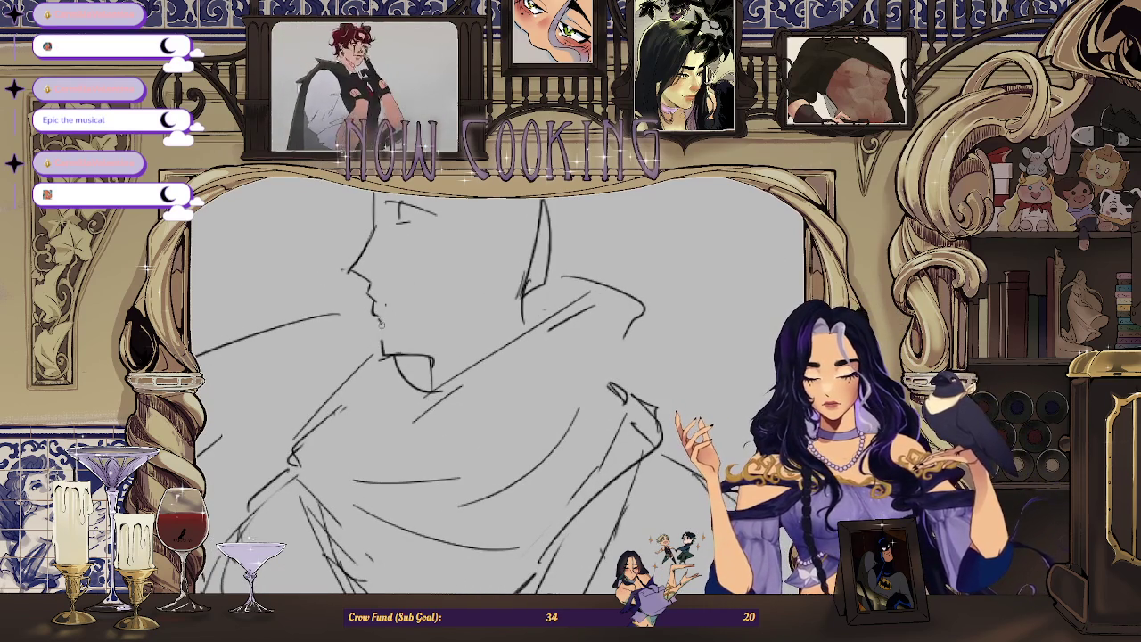
pyautogui.moveTo(387, 352); pyautogui.dragTo(427, 347)
pyautogui.hotkey('ctrl', 'z')
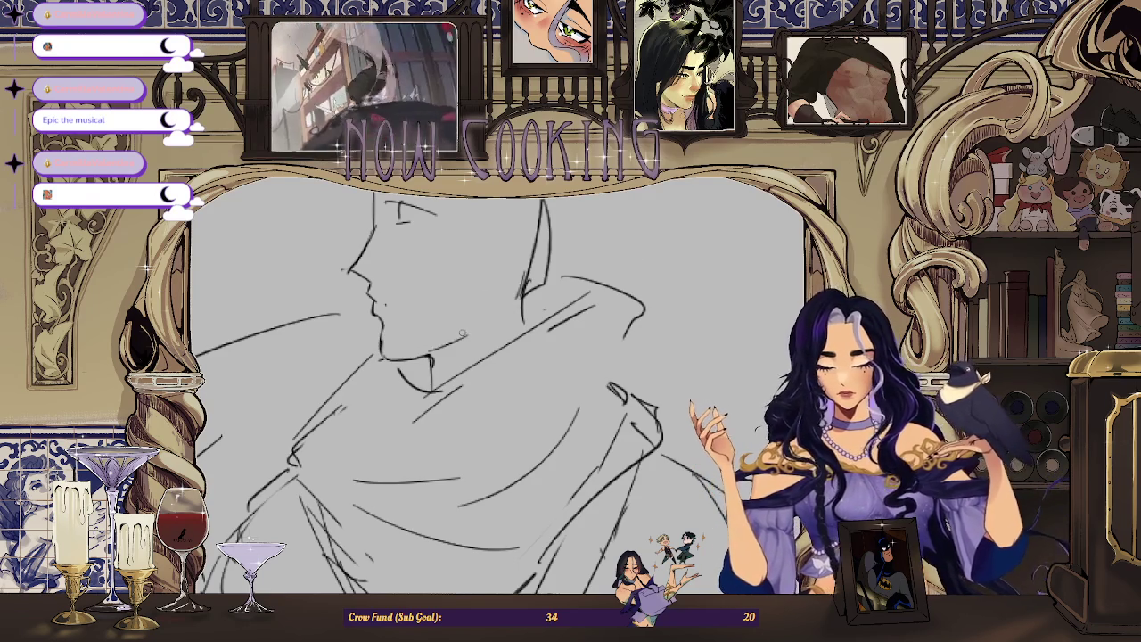
# Mirror the view to check the face and draw an elliptical selection around the eye.
pyautogui.scroll(-2, 451, 343)
pyautogui.press('m')
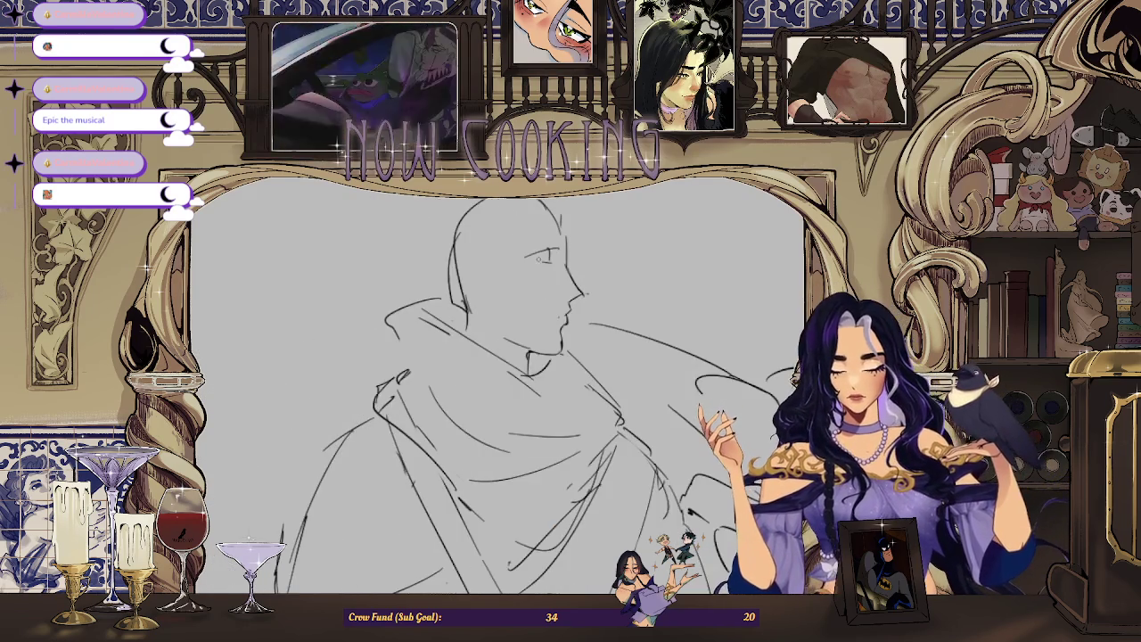
pyautogui.scroll(1, 499, 392)
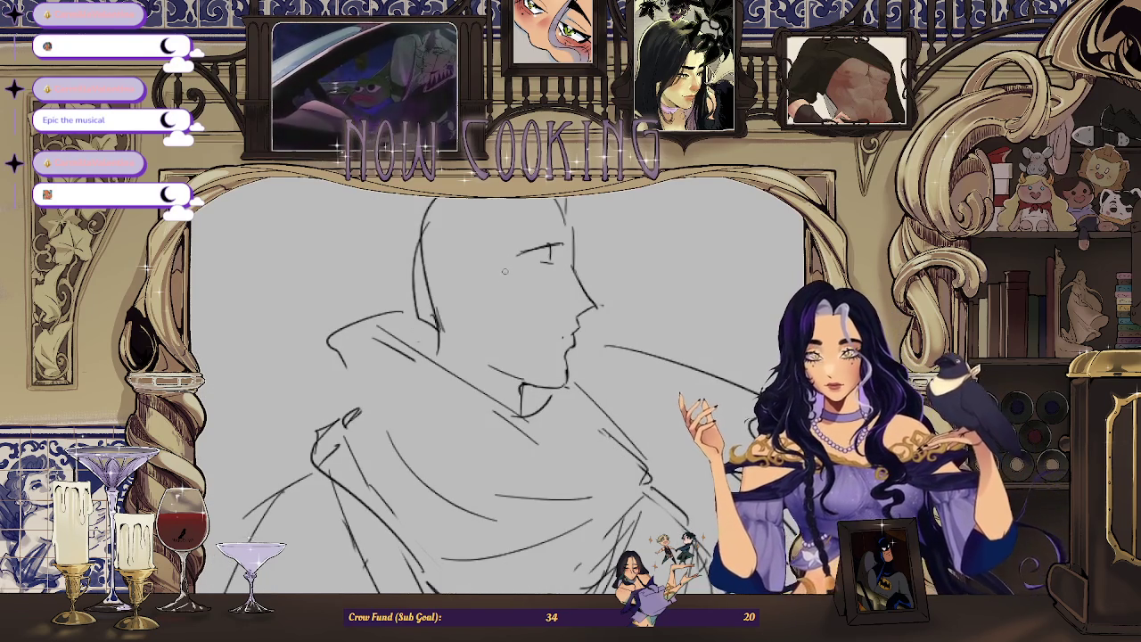
pyautogui.scroll(1, 517, 270)
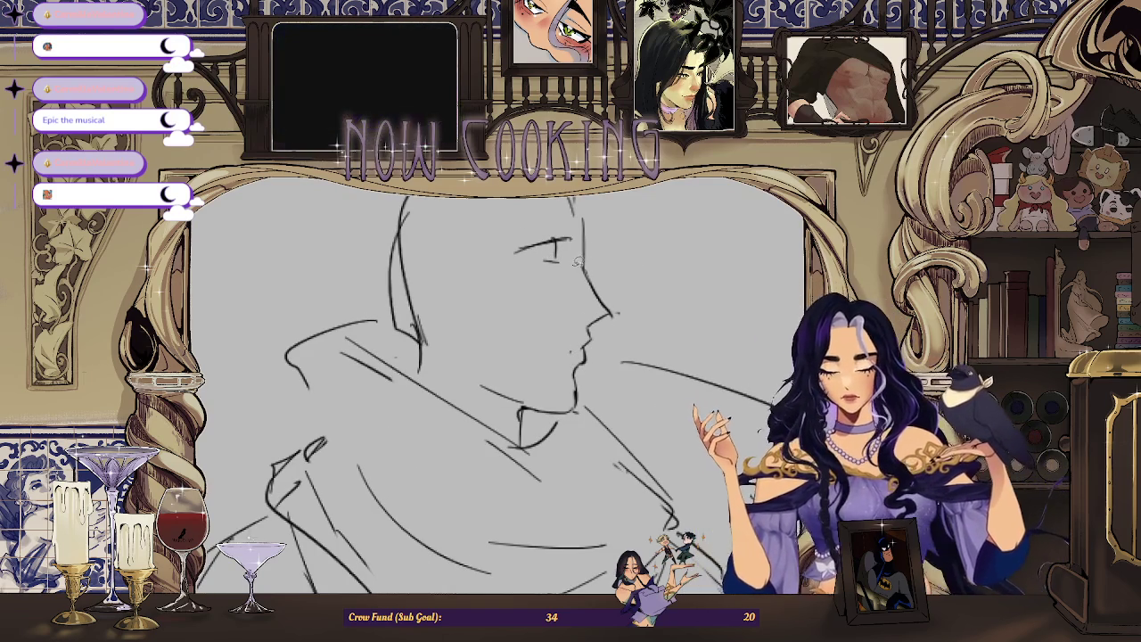
pyautogui.moveTo(492, 228); pyautogui.dragTo(578, 301)
# Transform the selected eye to reshape and reposition it, then deselect.
pyautogui.hotkey('ctrl', 't')
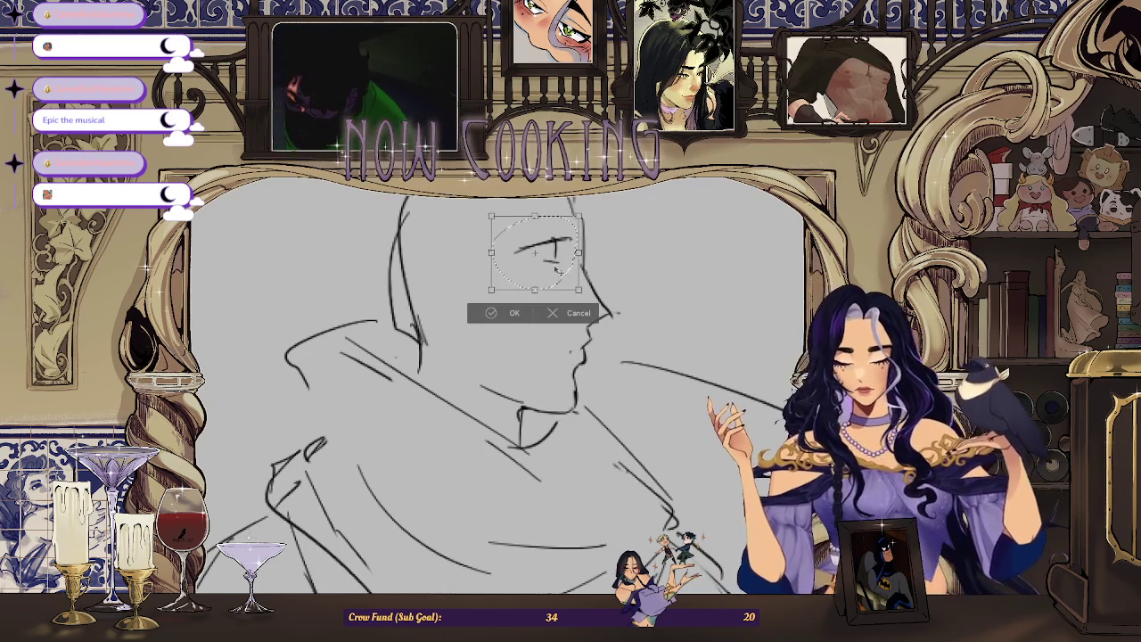
pyautogui.click(514, 324)
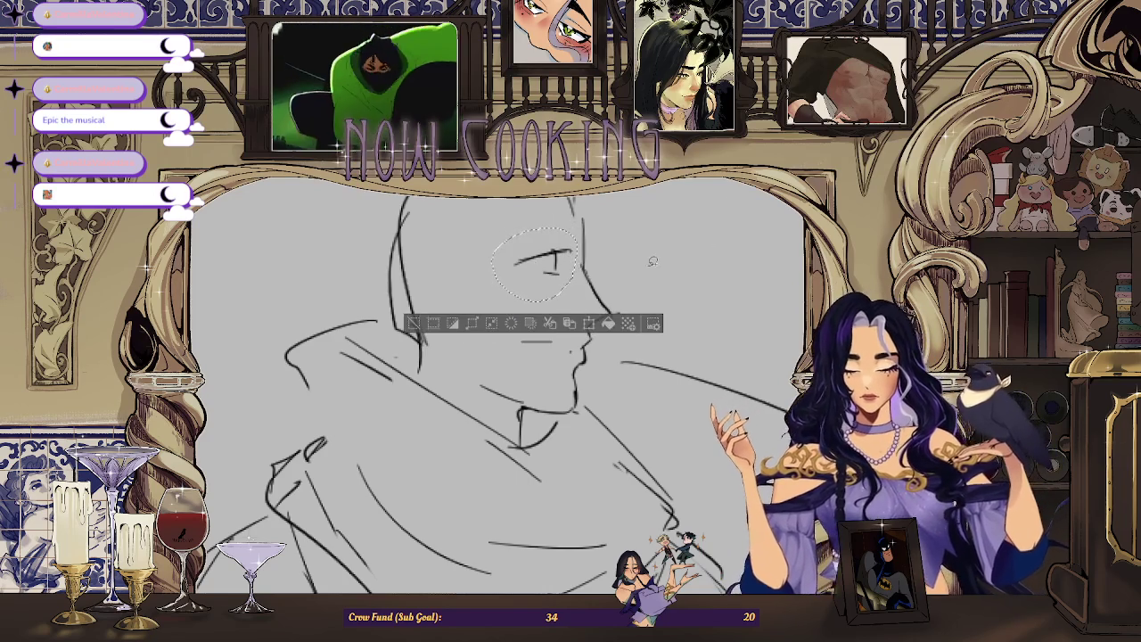
pyautogui.hotkey('ctrl', 't')
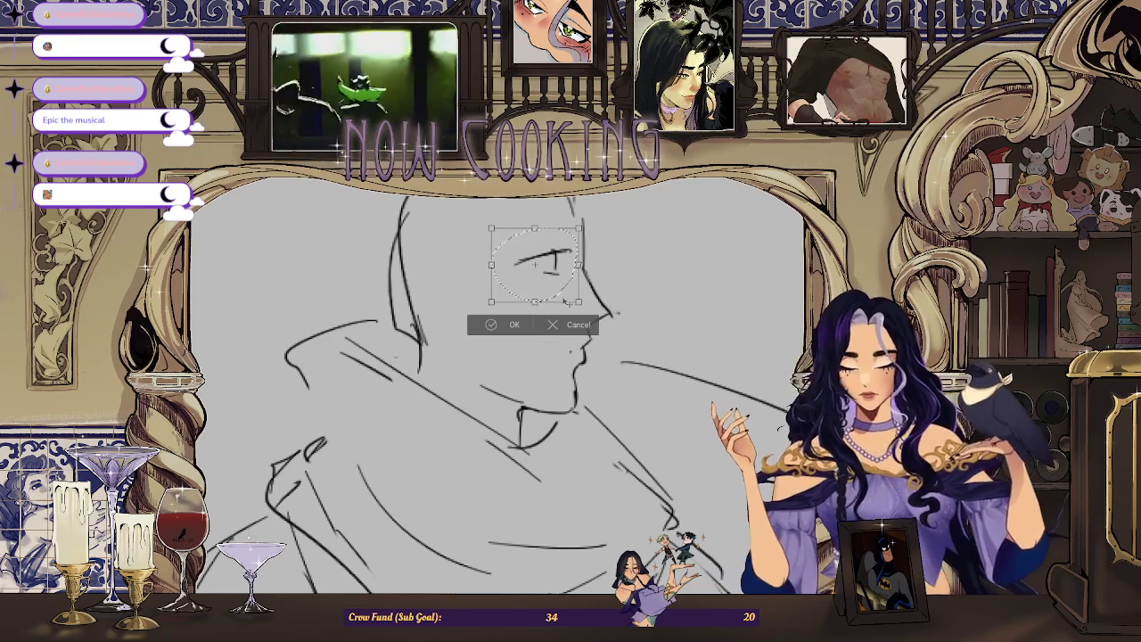
pyautogui.moveTo(561, 300); pyautogui.dragTo(553, 296)
pyautogui.click(499, 325)
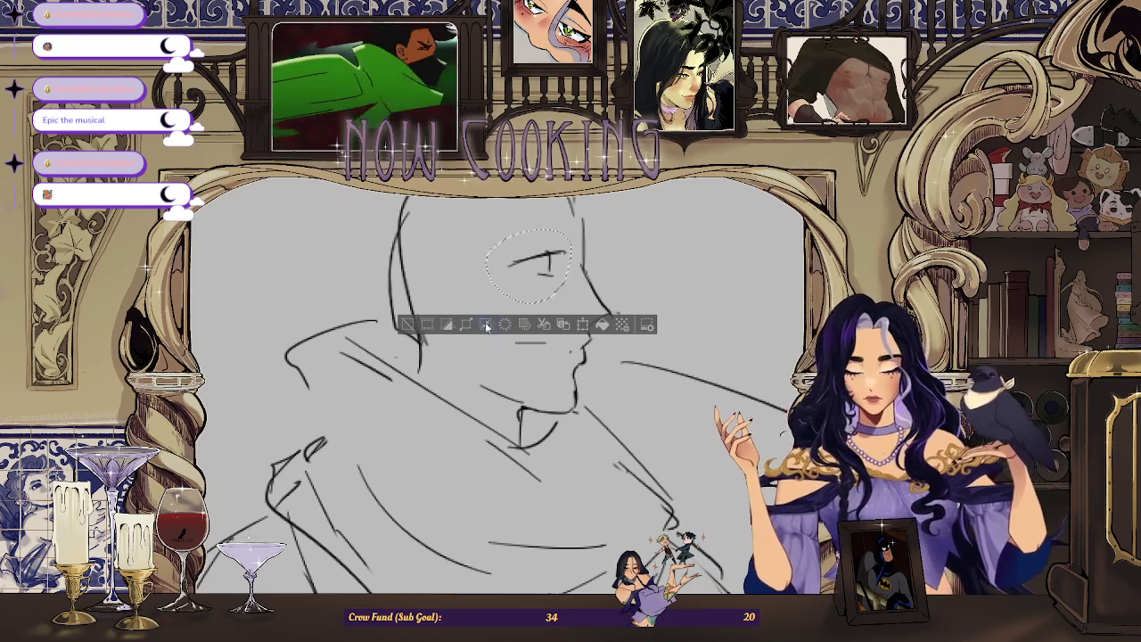
pyautogui.hotkey('ctrl', 'd')
# Mirror the view back and add a short curved stroke beside the chin.
pyautogui.scroll(1, 515, 264)
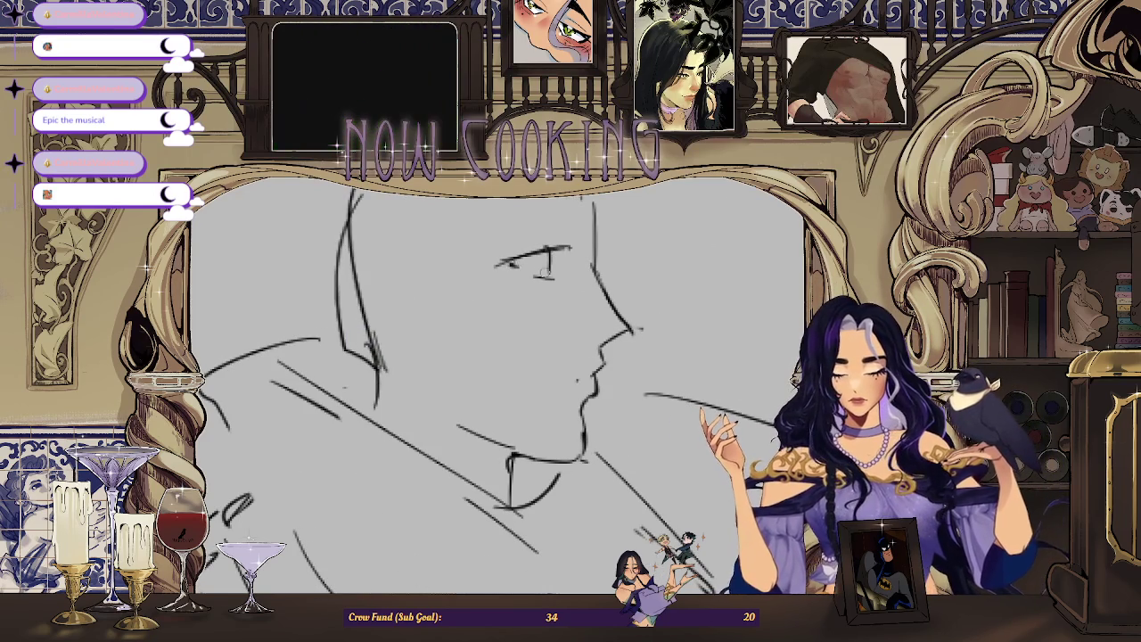
pyautogui.scroll(1, 556, 269)
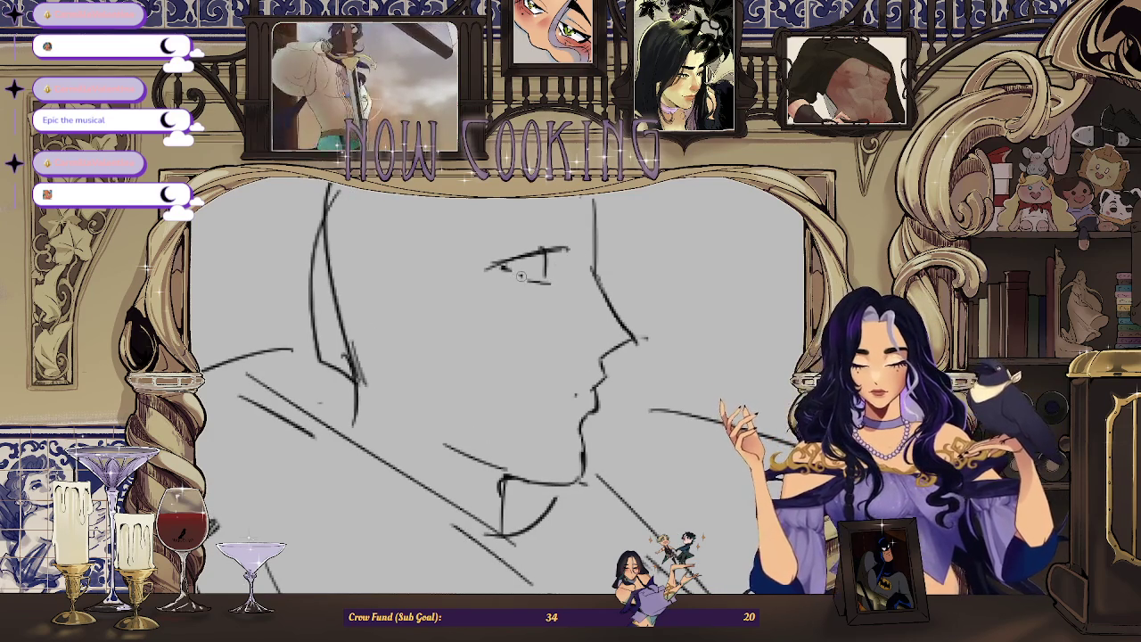
pyautogui.scroll(-3, 522, 275)
pyautogui.press('m')
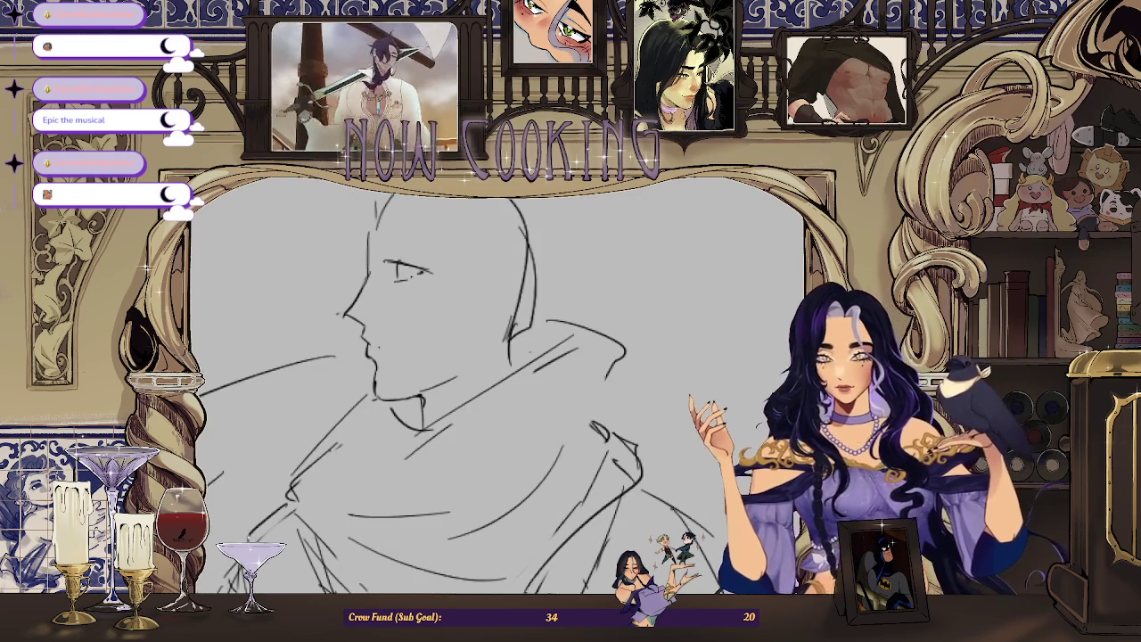
pyautogui.moveTo(343, 359); pyautogui.dragTo(339, 385)
pyautogui.scroll(-2, 580, 336)
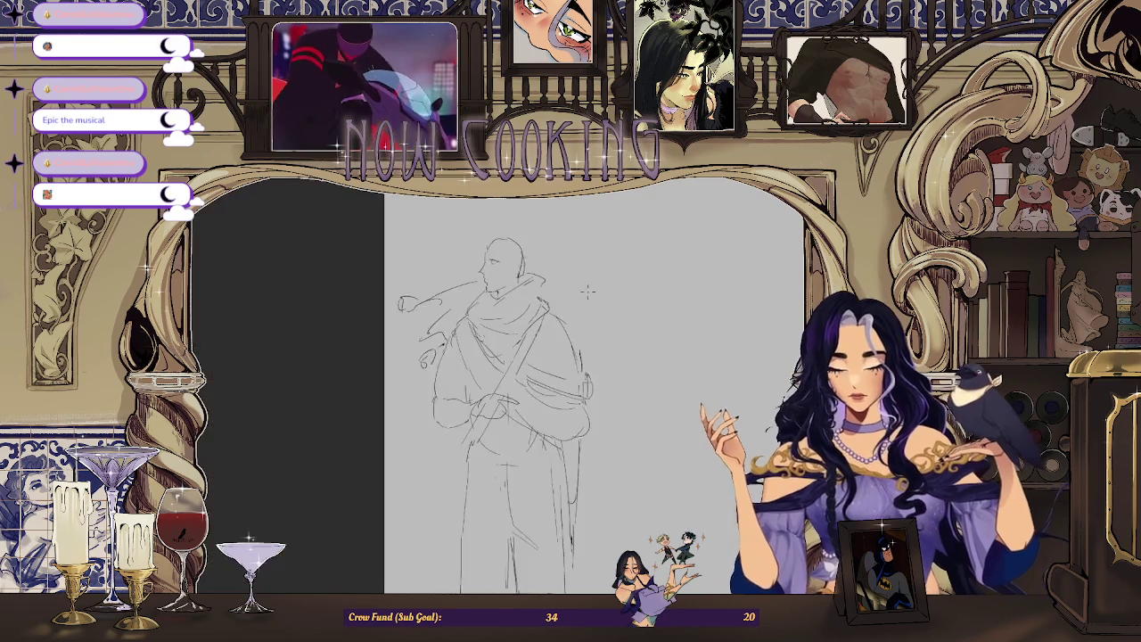
# Flip the canvas horizontally and add short pencil strokes beneath and beside the profile's eye.
pyautogui.scroll(-1, 575, 312)
pyautogui.scroll(1, 569, 294)
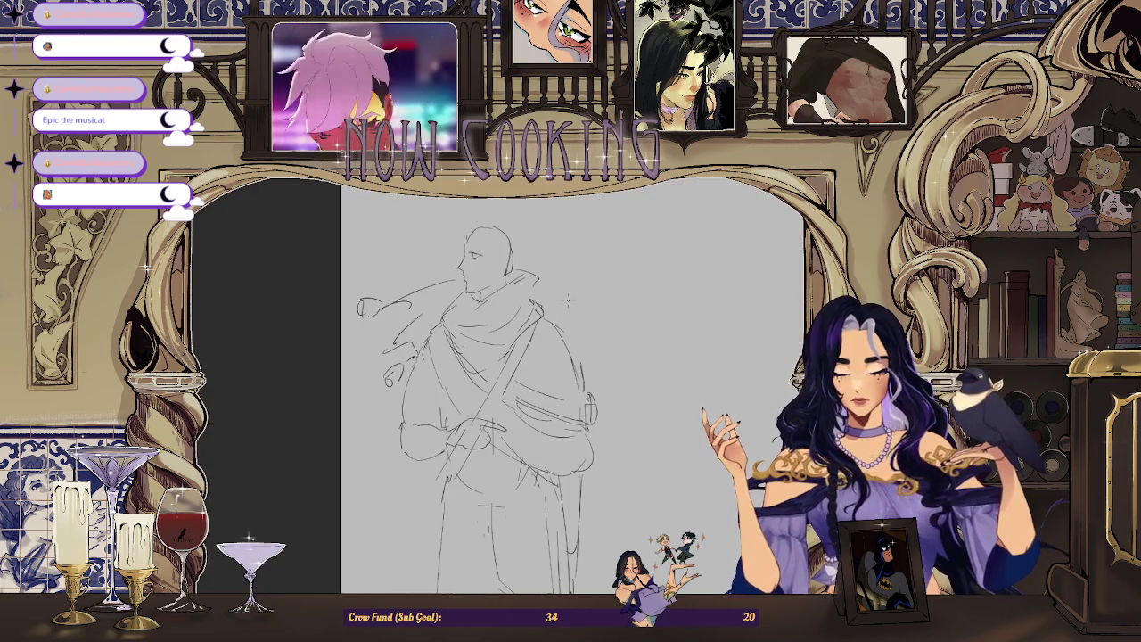
pyautogui.scroll(5, 496, 277)
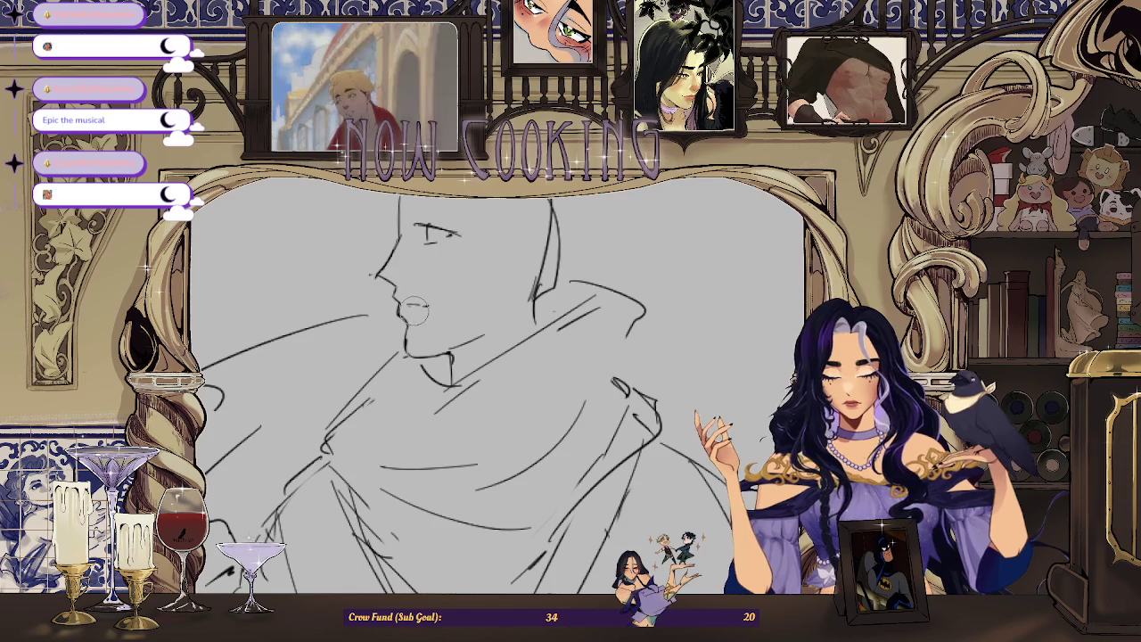
pyautogui.scroll(5, 413, 310)
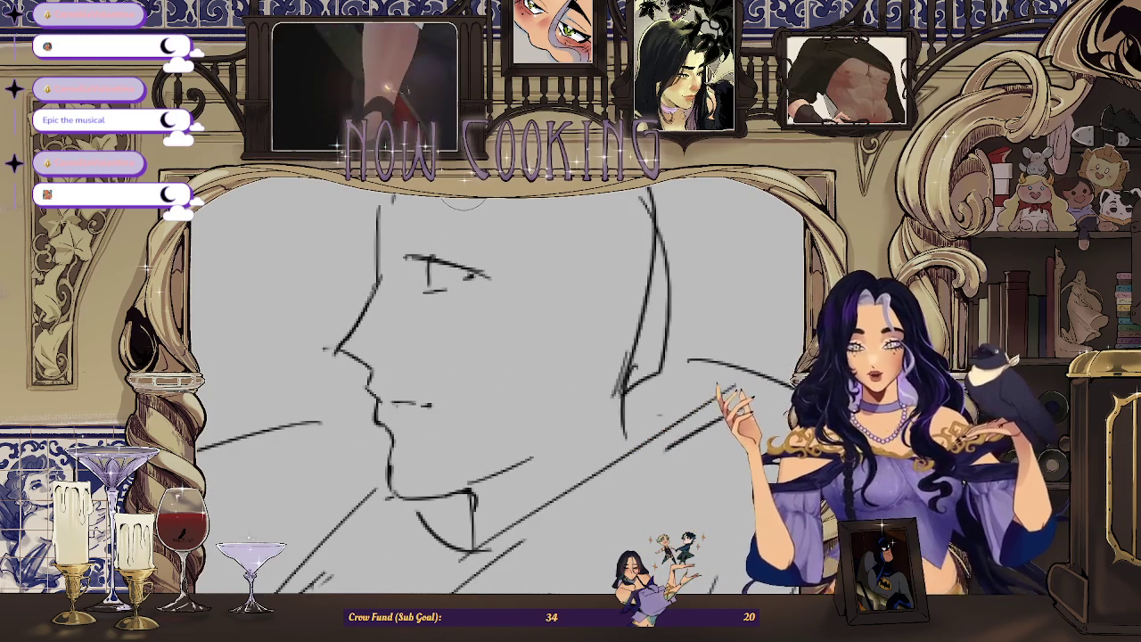
pyautogui.scroll(1, 437, 255)
pyautogui.scroll(1, 420, 255)
pyautogui.scroll(-1, 464, 258)
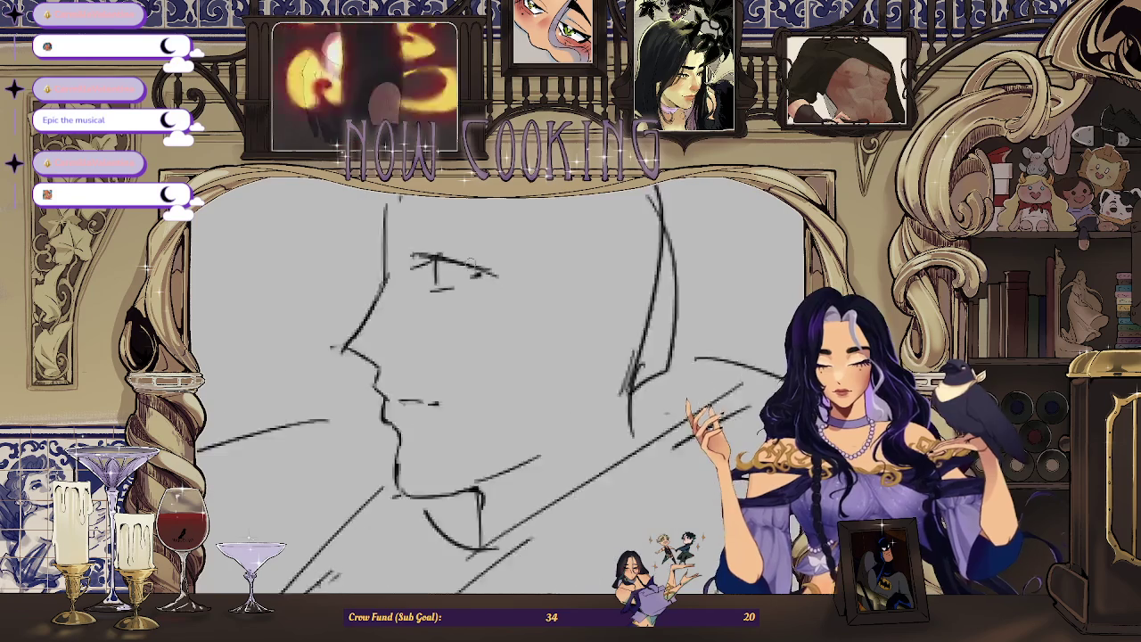
pyautogui.scroll(-1, 464, 258)
pyautogui.scroll(1, 484, 235)
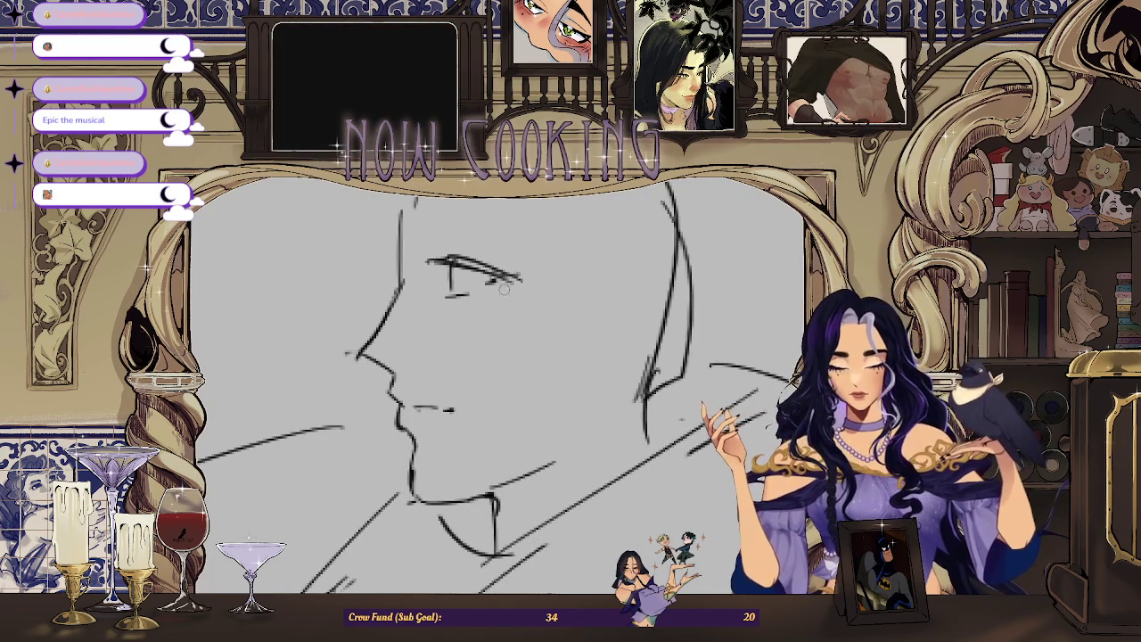
pyautogui.scroll(-3, 511, 285)
pyautogui.press('h')
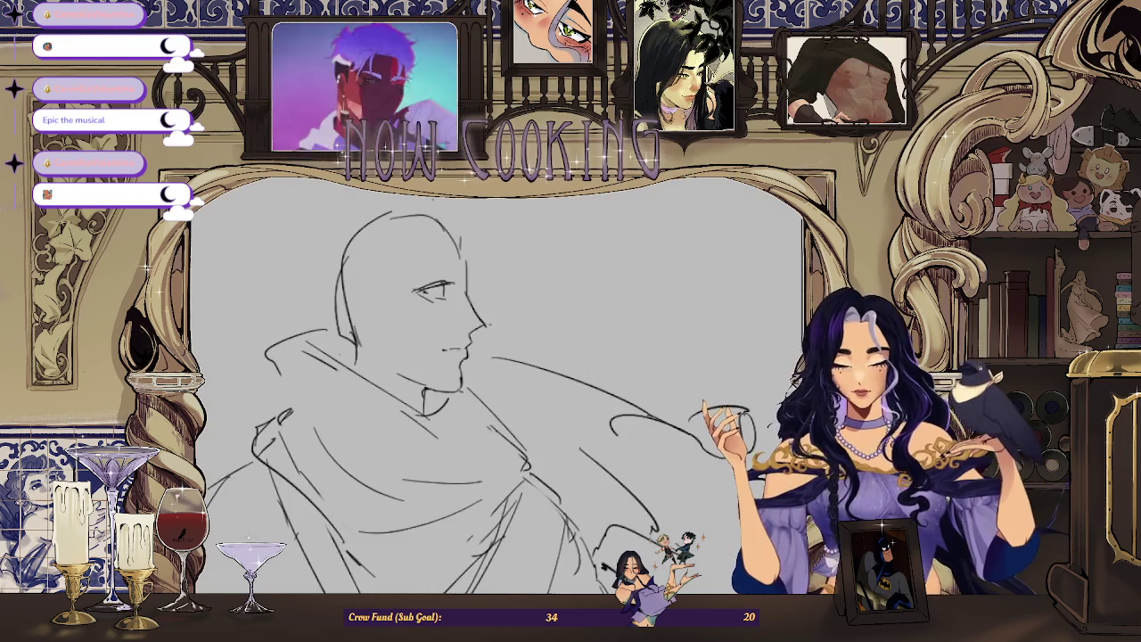
pyautogui.scroll(3, 407, 304)
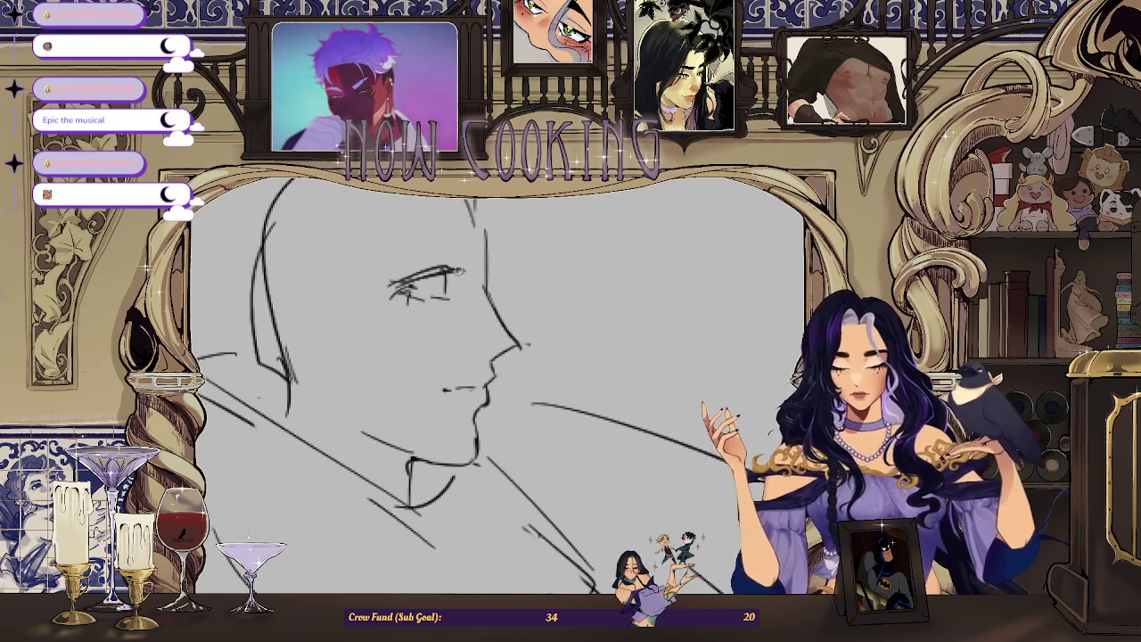
pyautogui.scroll(-1, 410, 301)
pyautogui.scroll(-1, 419, 299)
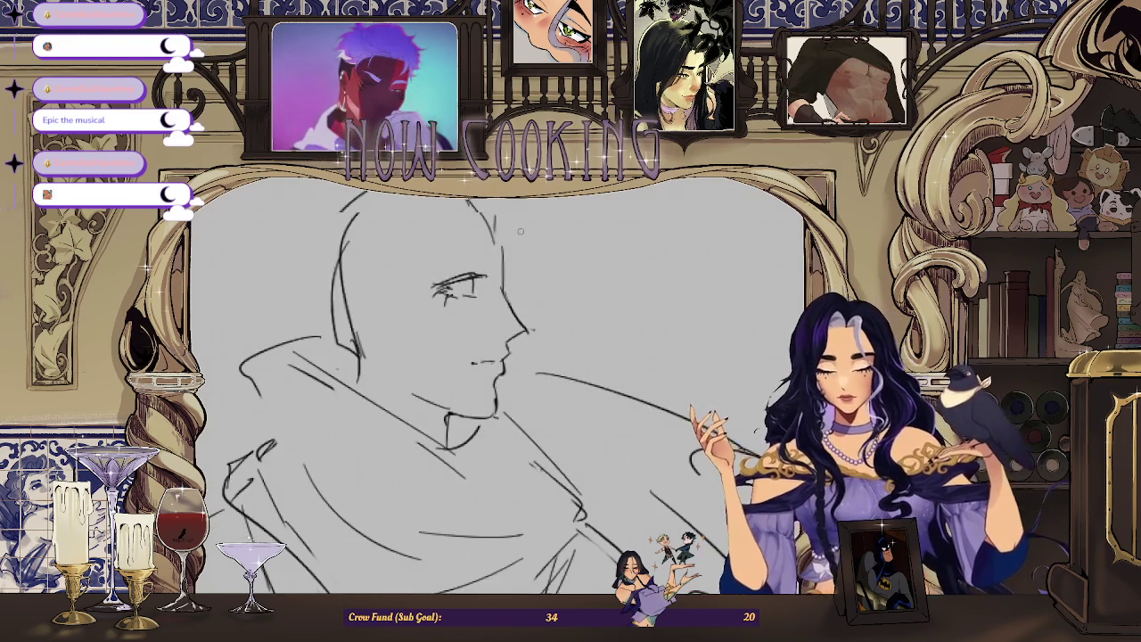
pyautogui.scroll(2, 463, 296)
pyautogui.moveTo(401, 321)
pyautogui.mouseDown()
pyautogui.moveTo(423, 308)
pyautogui.moveTo(427, 337)
pyautogui.mouseUp()
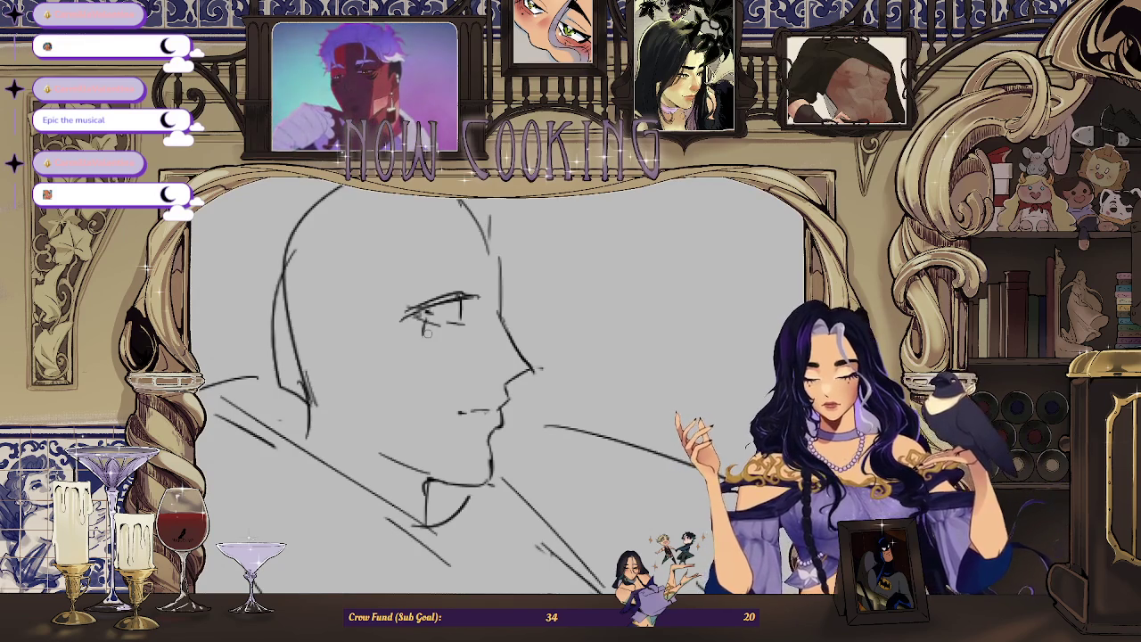
# Draw a curved eyebrow above the eye, flip the view back, and lasso the eye strokes.
pyautogui.scroll(-1, 519, 290)
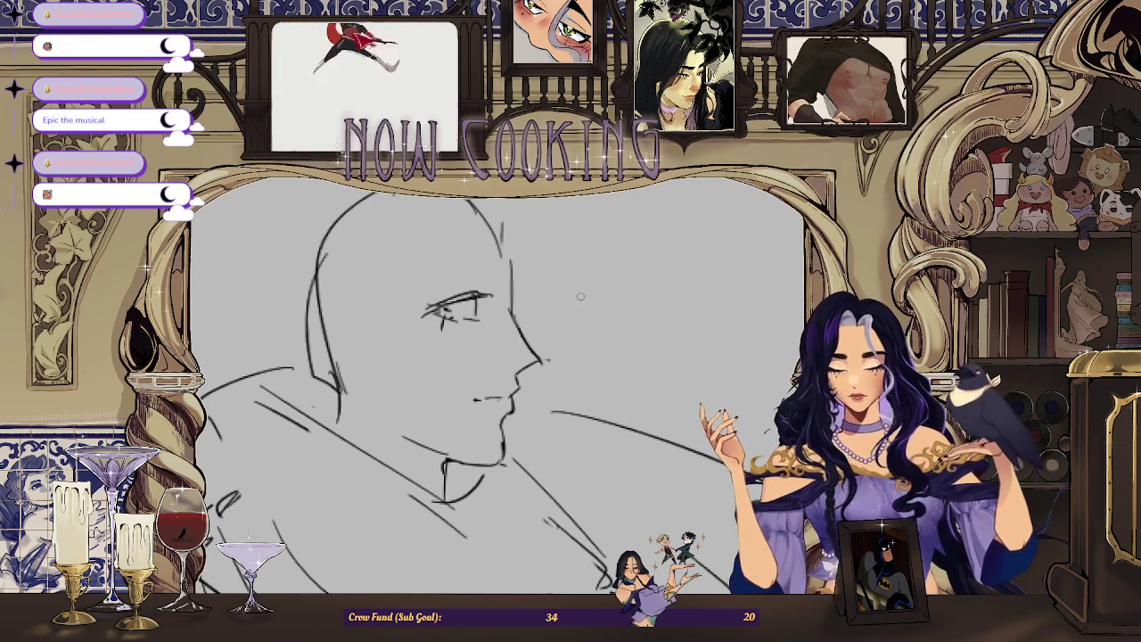
pyautogui.scroll(1, 493, 278)
pyautogui.moveTo(500, 265)
pyautogui.mouseDown()
pyautogui.moveTo(415, 278)
pyautogui.moveTo(491, 272)
pyautogui.mouseUp()
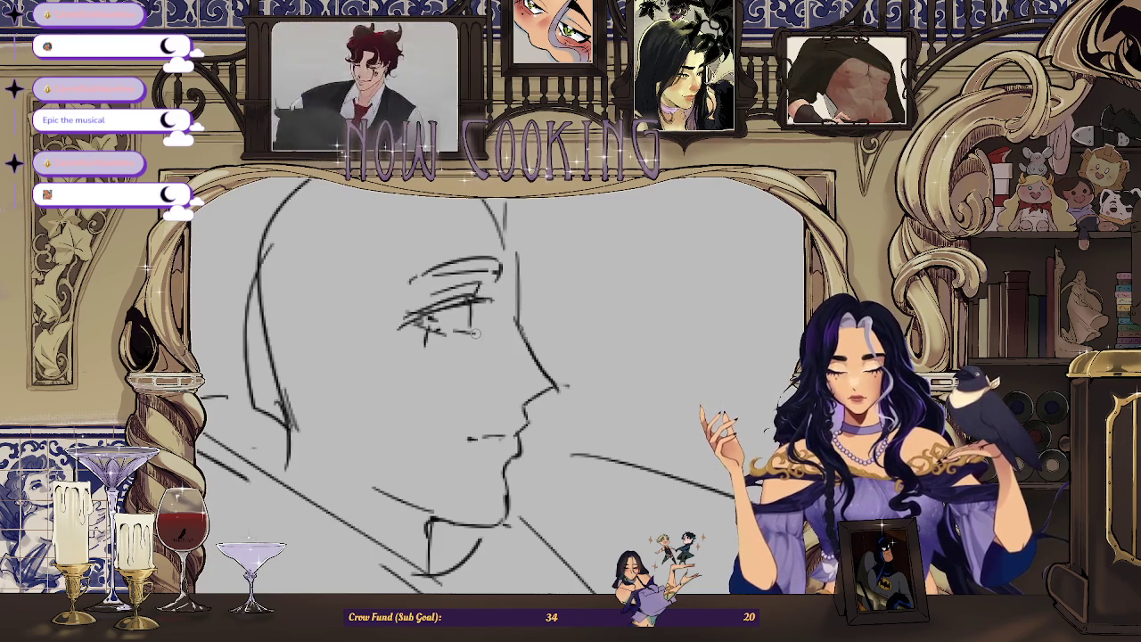
pyautogui.scroll(-2, 480, 351)
pyautogui.press('m')
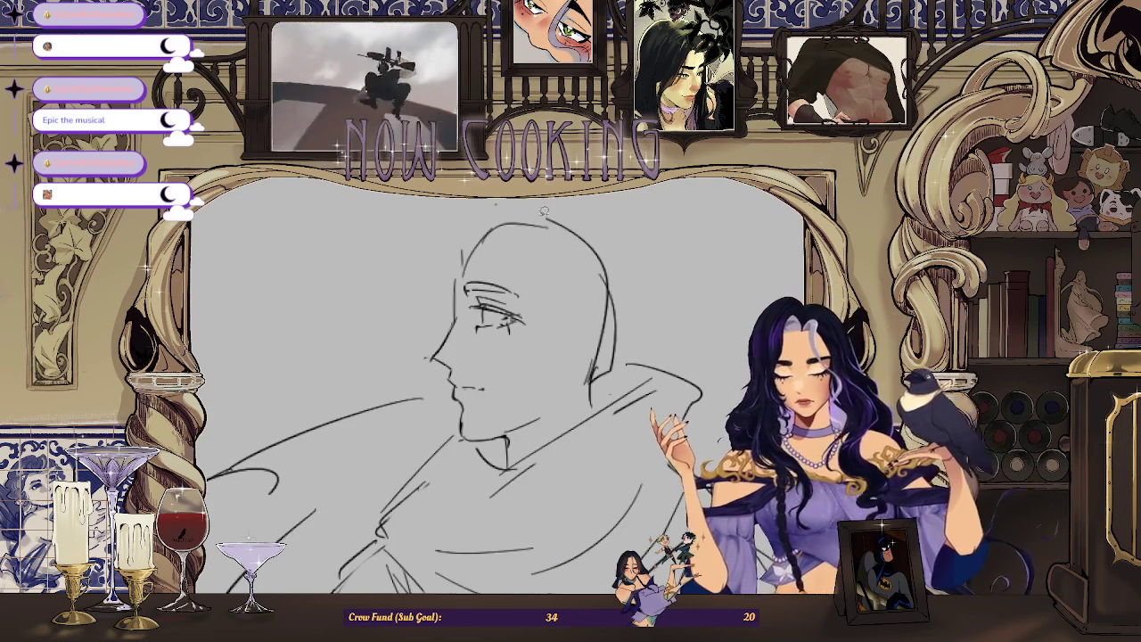
pyautogui.scroll(2, 499, 285)
pyautogui.moveTo(428, 280); pyautogui.dragTo(432, 283)
# Scale the selected eye strokes down slightly, apply the resize, and deselect.
pyautogui.click(455, 395)
pyautogui.moveTo(454, 395)
pyautogui.mouseDown()
pyautogui.moveTo(503, 346)
pyautogui.moveTo(499, 354)
pyautogui.mouseUp()
pyautogui.click(461, 395)
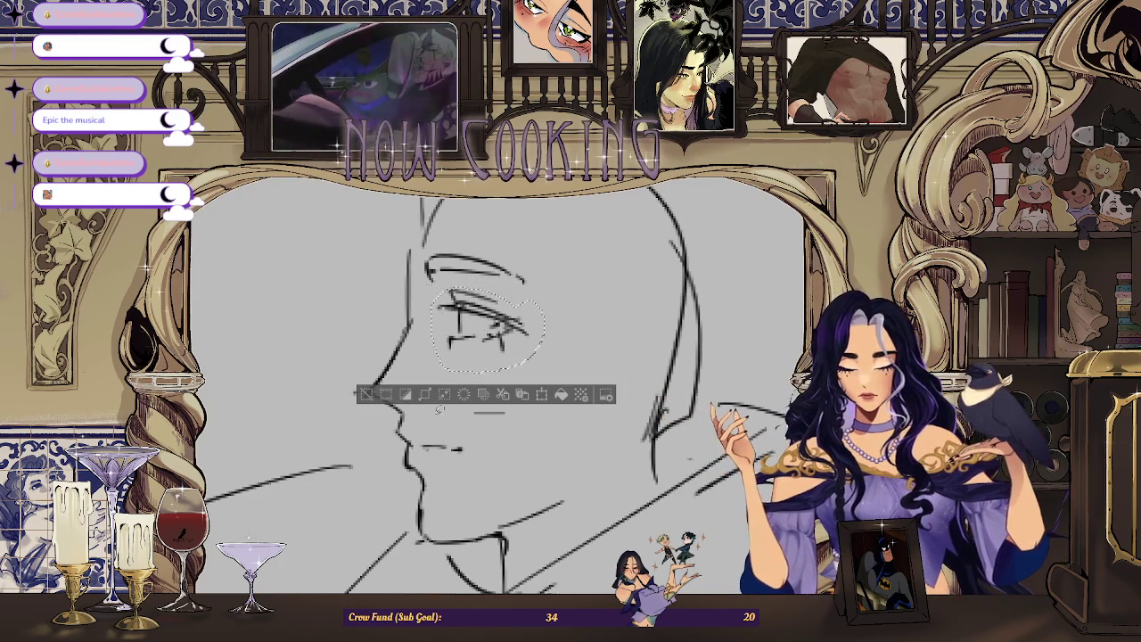
pyautogui.hotkey('ctrl', 'd')
# Flip the canvas, reselect the eye, and squash it down from the top and in from the right.
pyautogui.press('h')
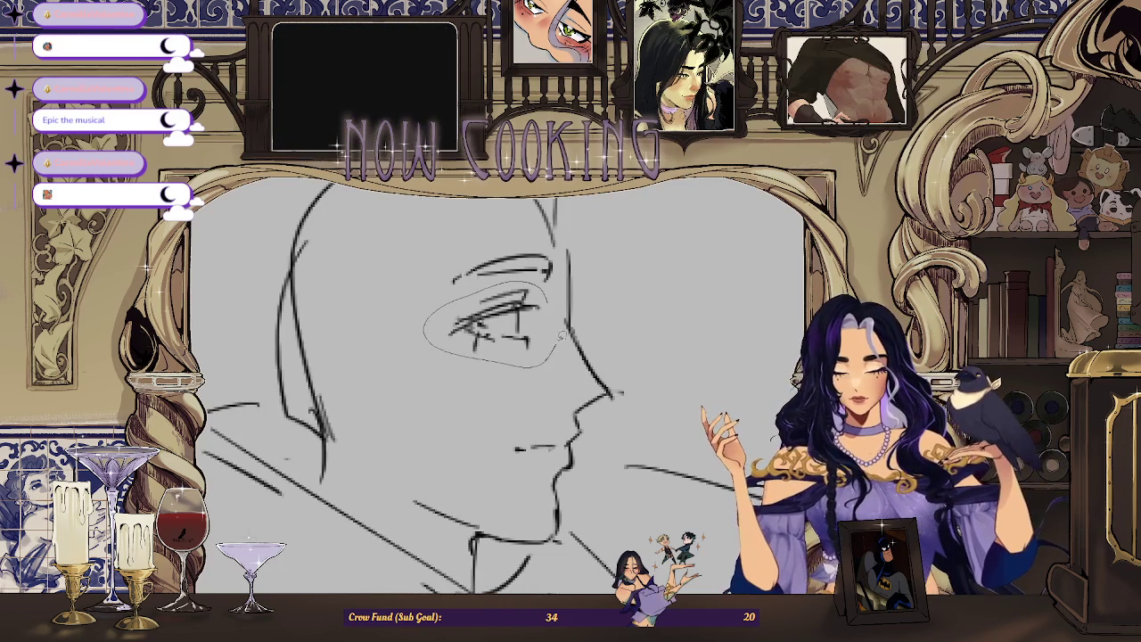
pyautogui.moveTo(560, 341); pyautogui.dragTo(554, 348)
pyautogui.hotkey('ctrl', 't')
pyautogui.moveTo(571, 279); pyautogui.dragTo(567, 284)
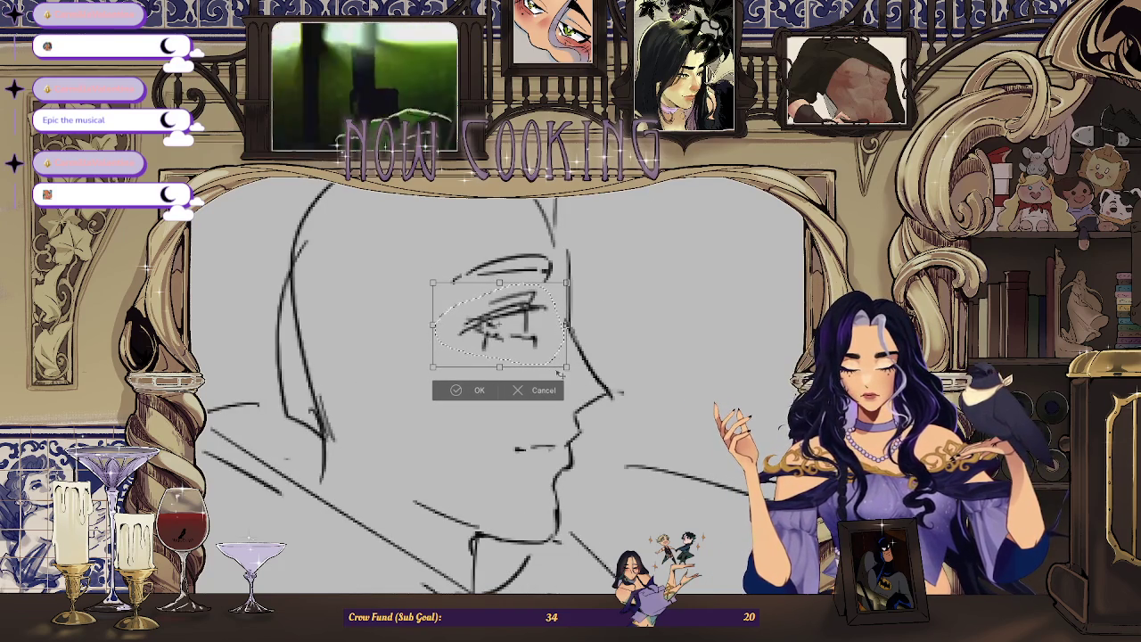
pyautogui.click(469, 392)
pyautogui.hotkey('ctrl', 'd')
pyautogui.scroll(-2, 616, 264)
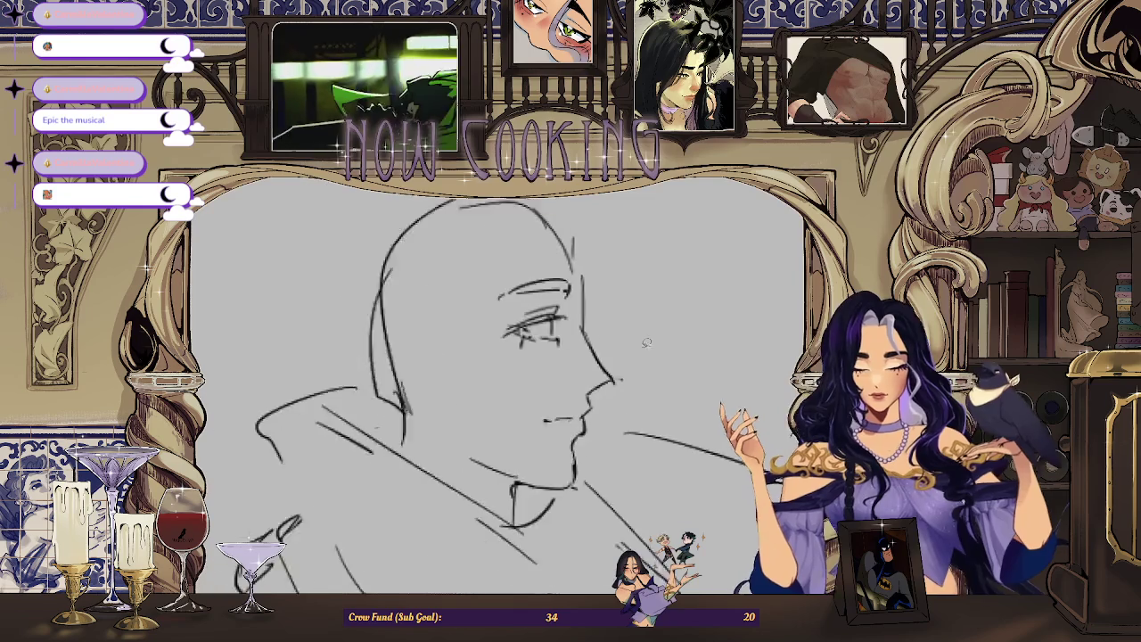
pyautogui.scroll(-2, 616, 264)
pyautogui.scroll(-2, 616, 264)
pyautogui.scroll(3, 616, 267)
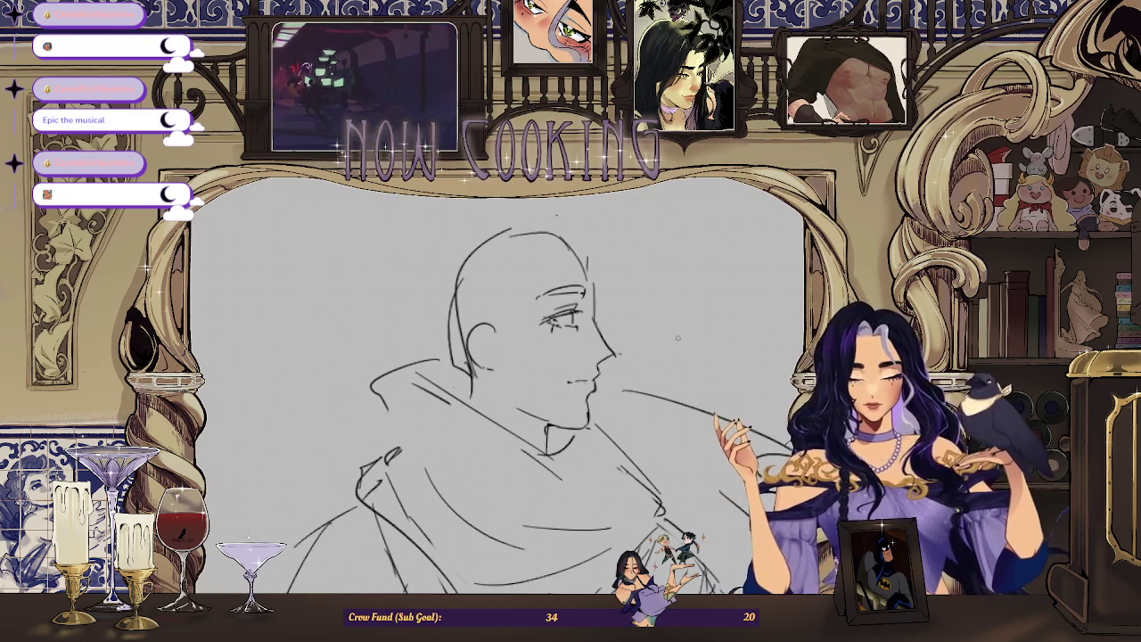
# Add a pencil stroke on the side of the bald head, flip the view back, and lasso the face profile.
pyautogui.scroll(2, 589, 317)
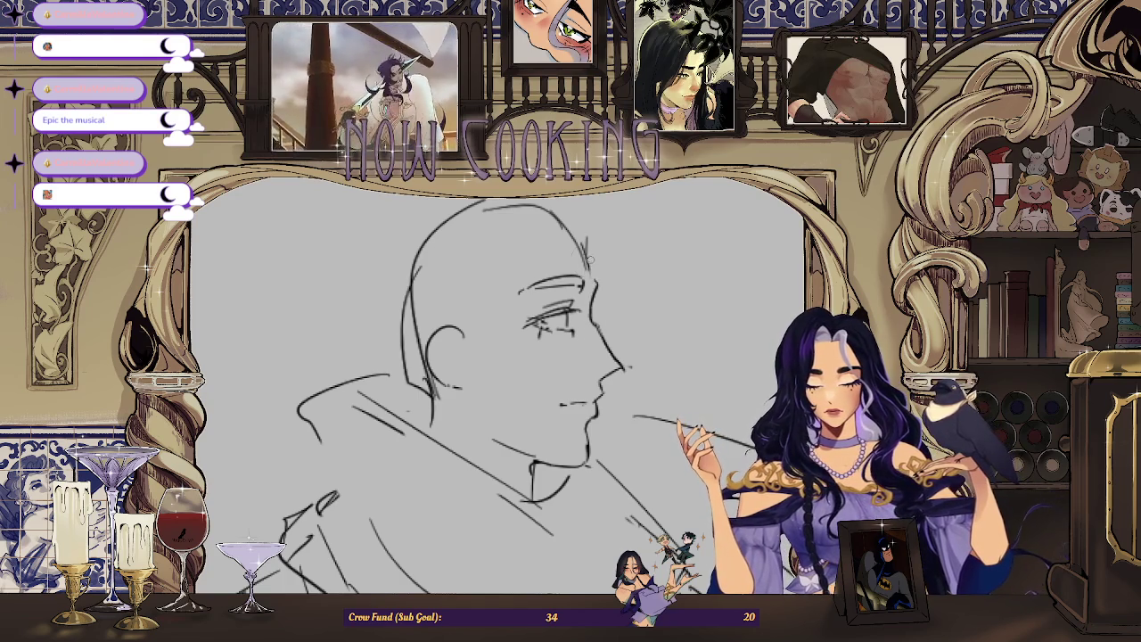
pyautogui.moveTo(577, 230); pyautogui.dragTo(599, 276)
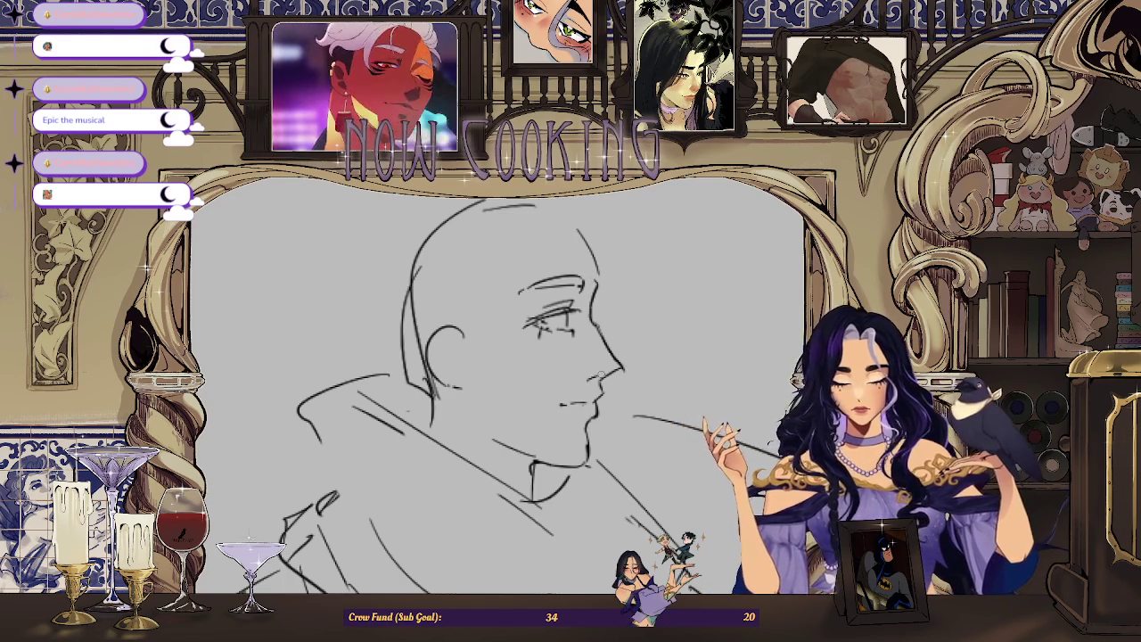
pyautogui.press('m')
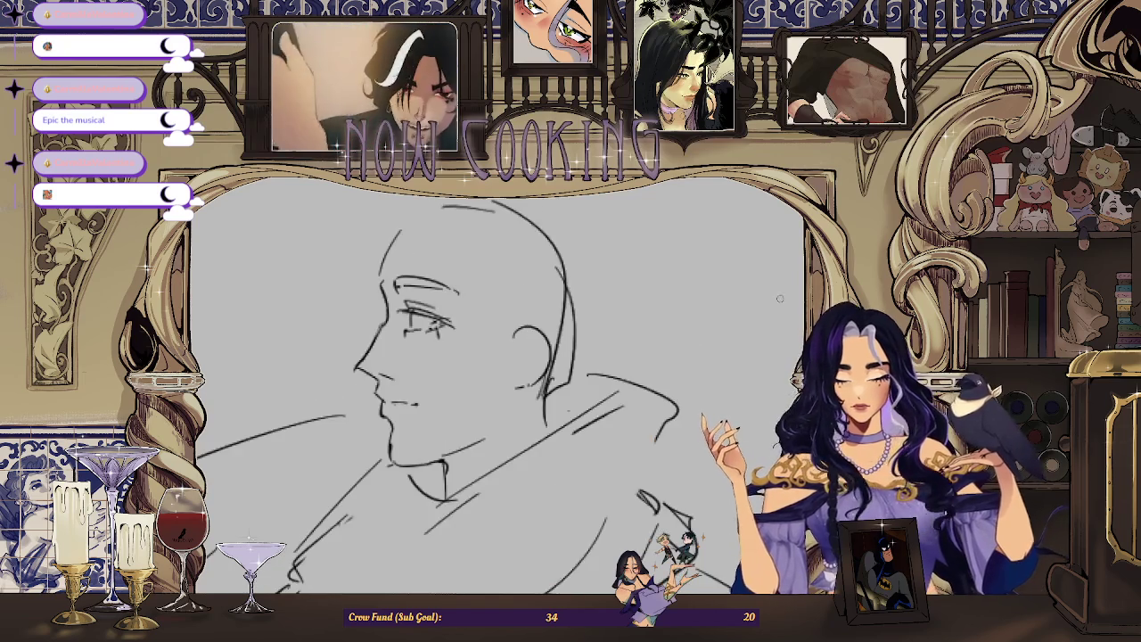
pyautogui.scroll(-2, 476, 373)
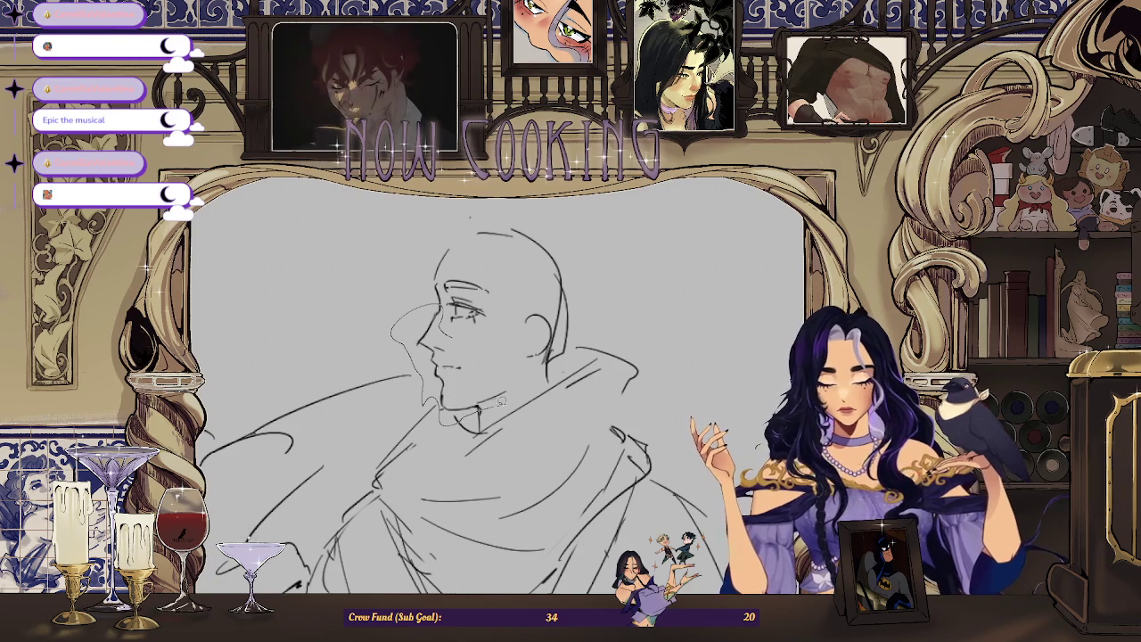
pyautogui.moveTo(437, 307); pyautogui.dragTo(493, 403)
# Transform the lassoed nose, lips and chin outline, deselect, and flip the canvas so the figure faces right.
pyautogui.hotkey('ctrl', 't')
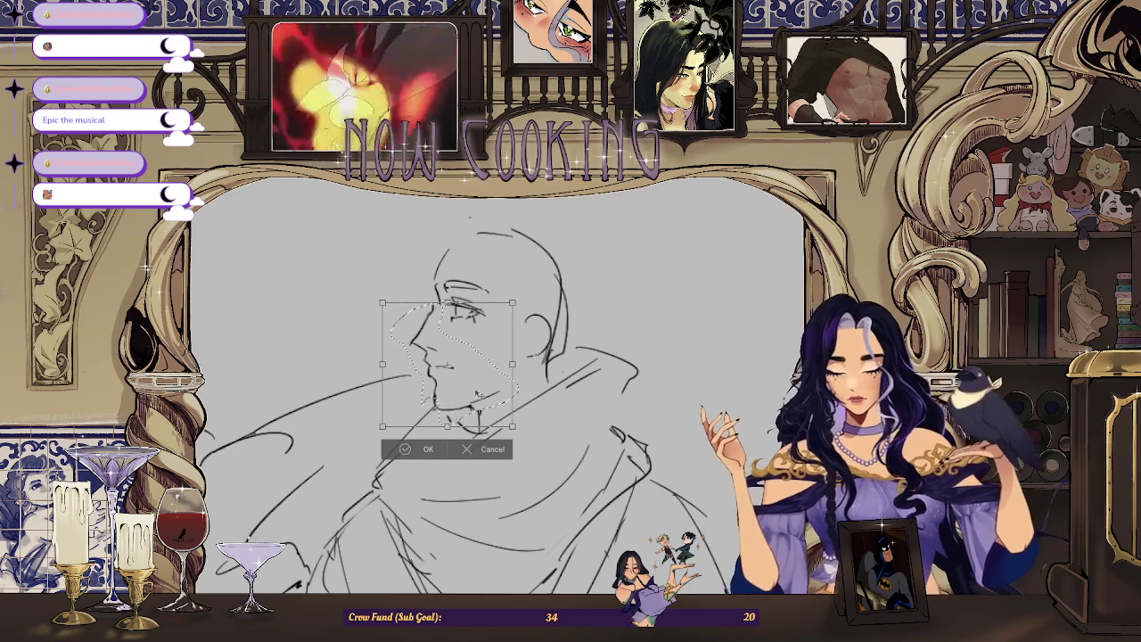
pyautogui.press('Return')
pyautogui.hotkey('ctrl', 'd')
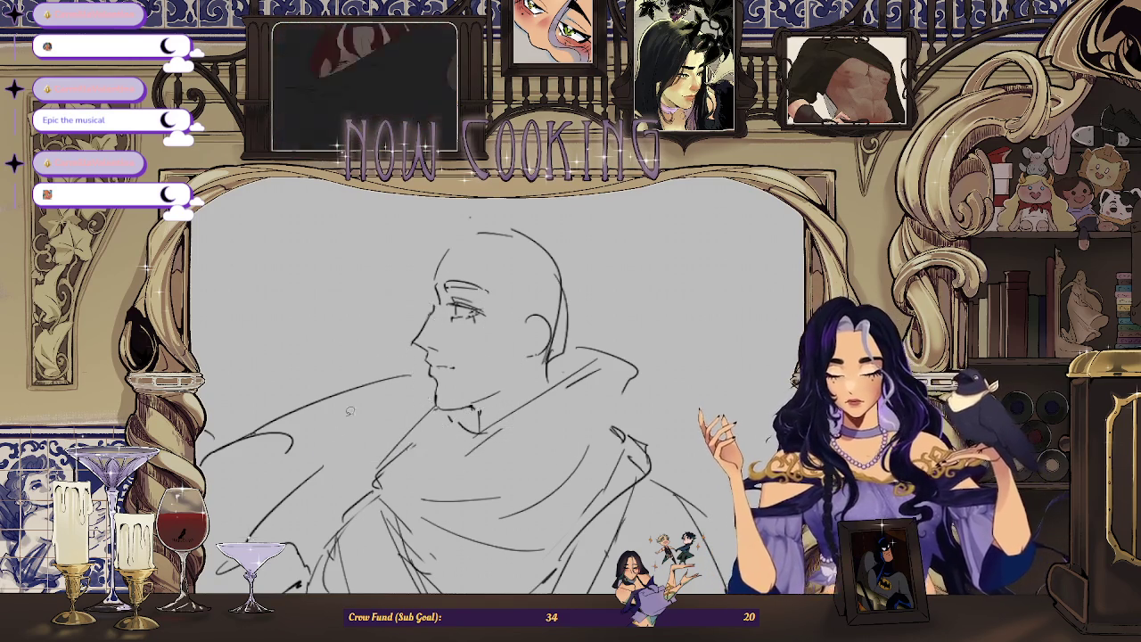
pyautogui.scroll(2, 336, 434)
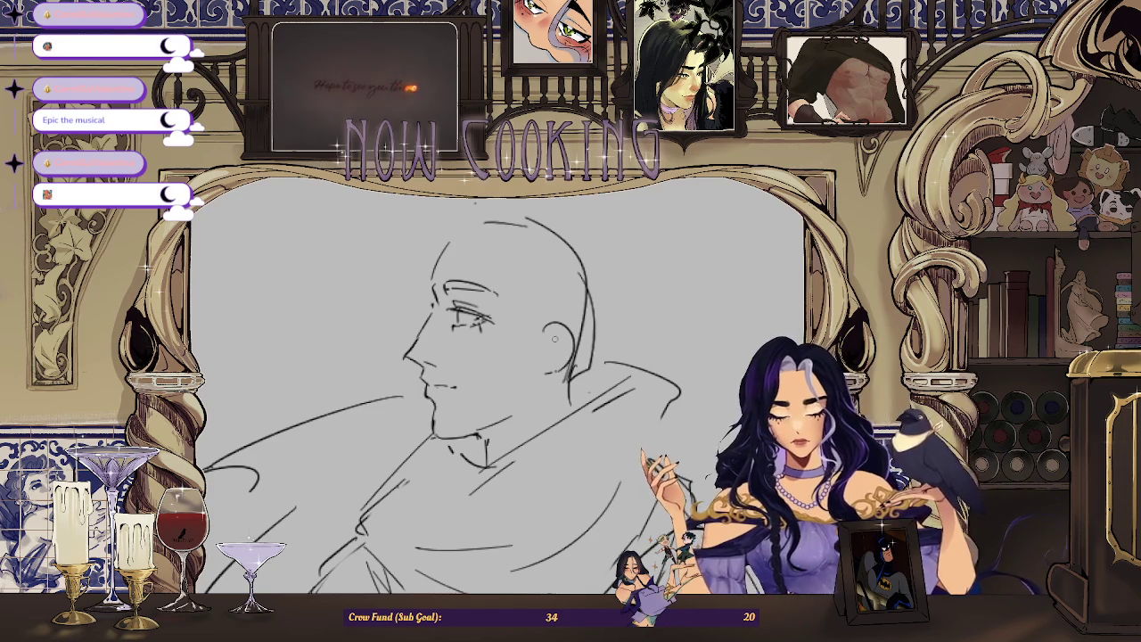
pyautogui.scroll(-1, 439, 324)
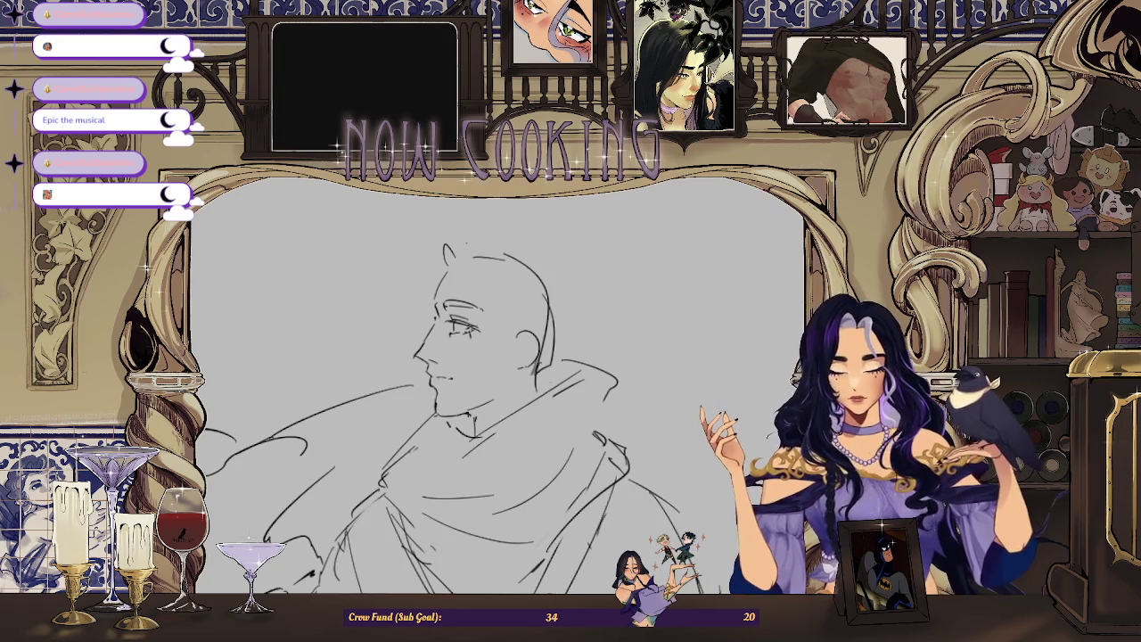
pyautogui.press('h')
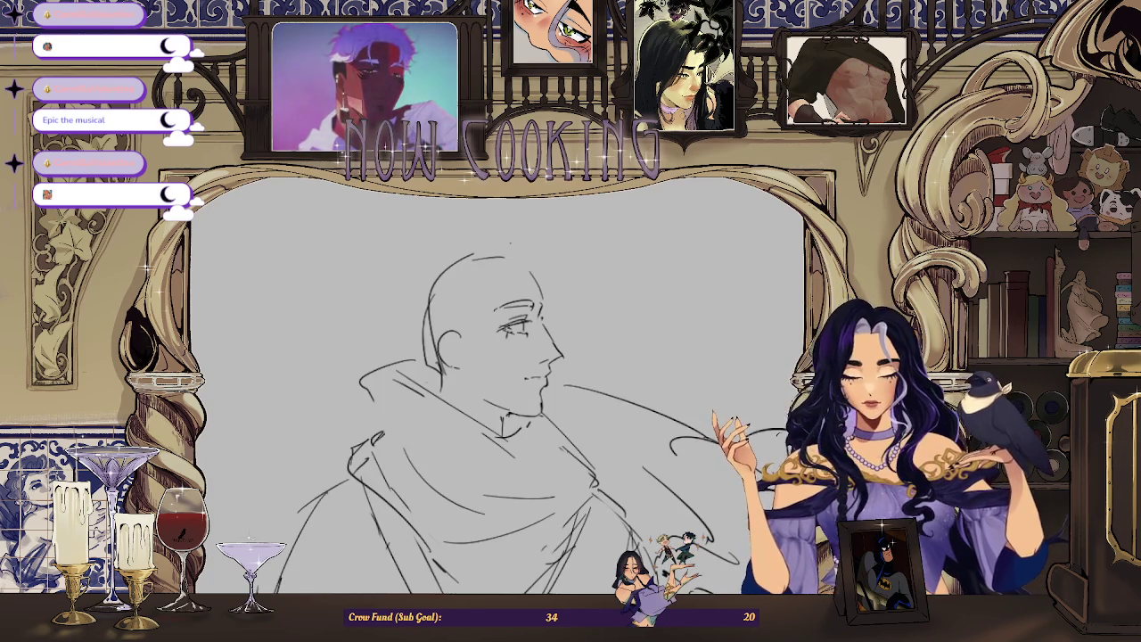